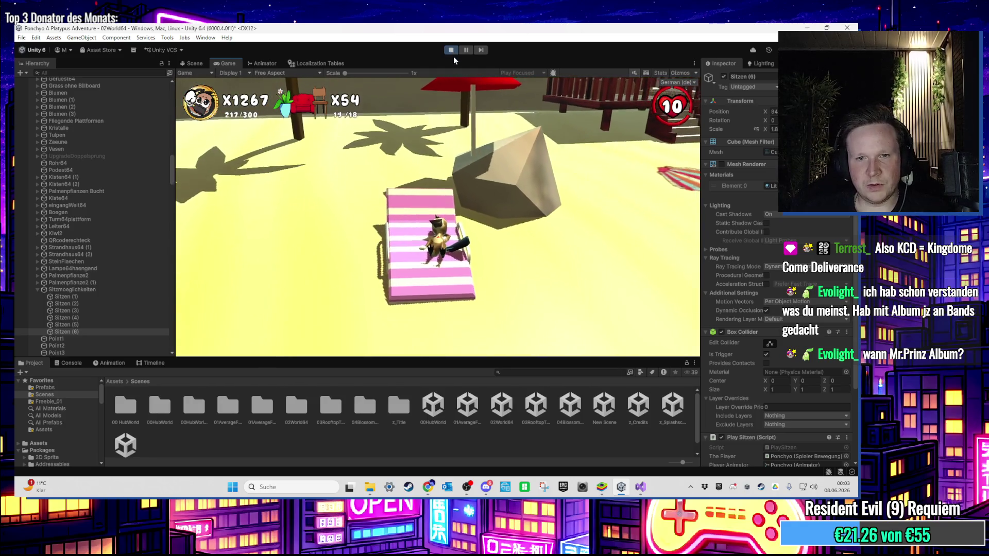
# Step: Select the pink lounger's trigger Sitzen (3) and walk the character onto the lounger in Game view
pyautogui.press('super')
pyautogui.click(193, 64)
pyautogui.doubleClick(119, 311)
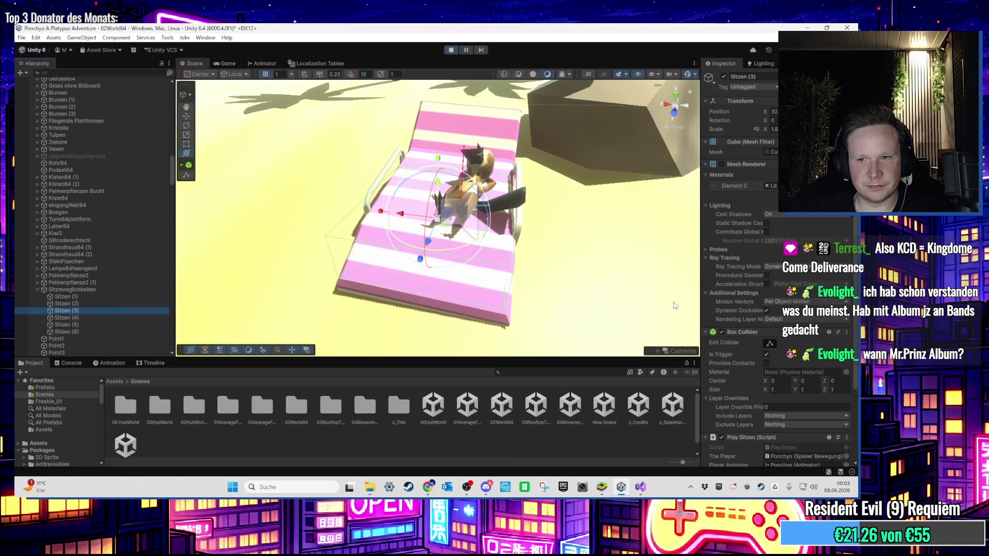
pyautogui.scroll(-3, 799, 414)
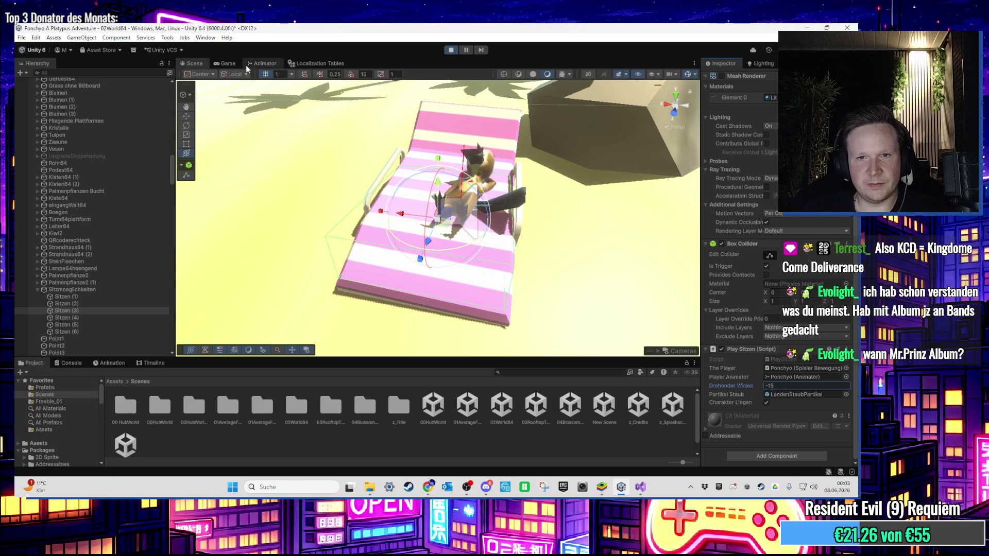
pyautogui.click(227, 64)
pyautogui.press('s')
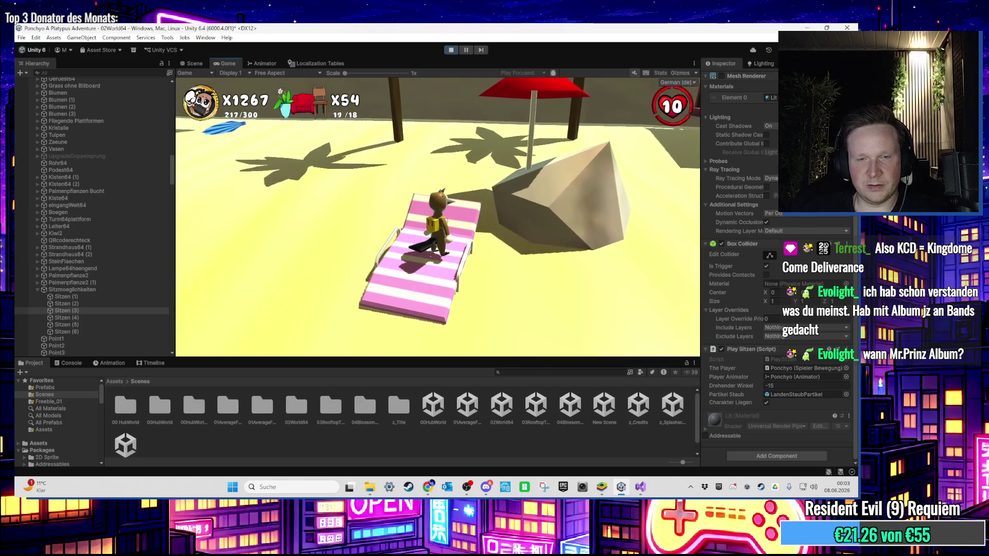
# Step: Change Sitzen (3)'s Drehender Winkel from -15 to 5
pyautogui.press('super')
pyautogui.click(782, 386)
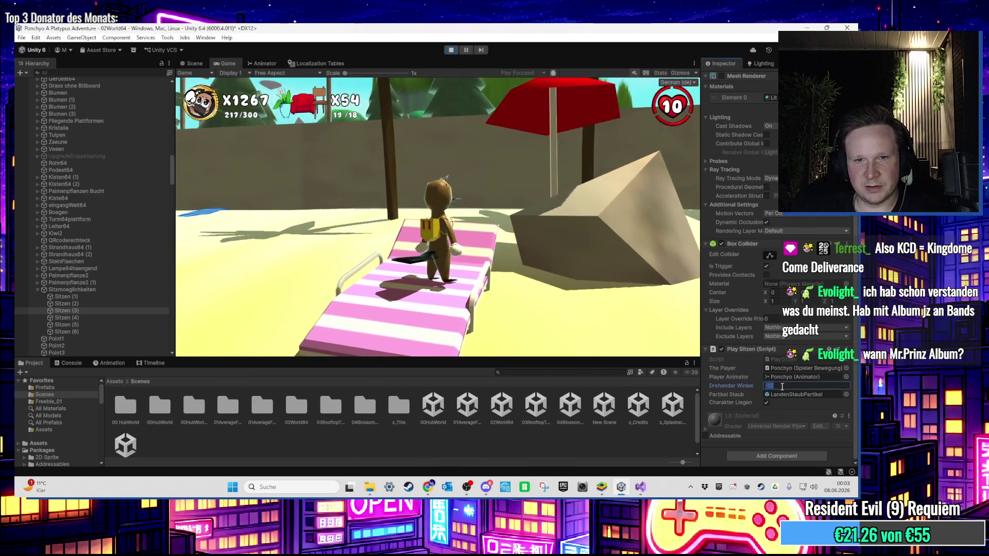
pyautogui.press('Return')
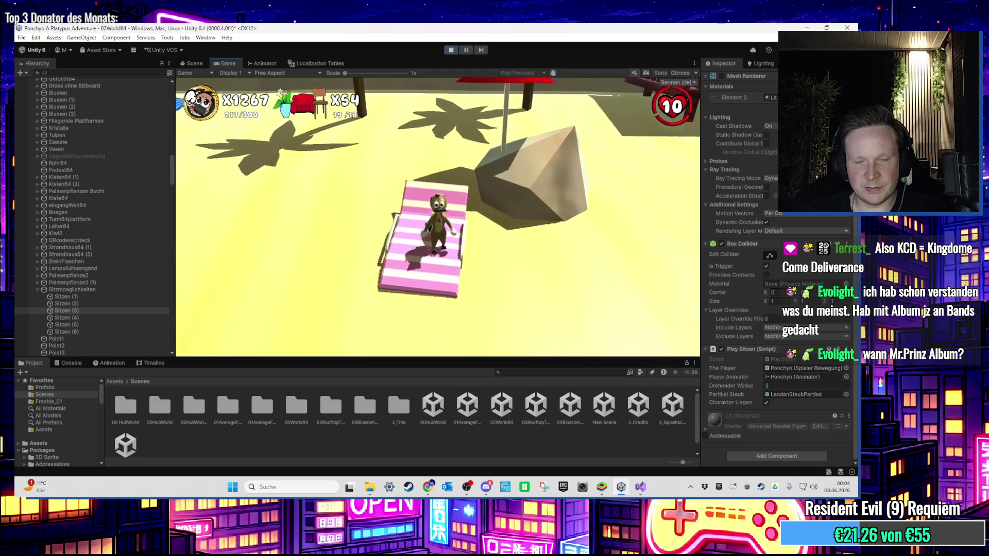
pyautogui.press('super')
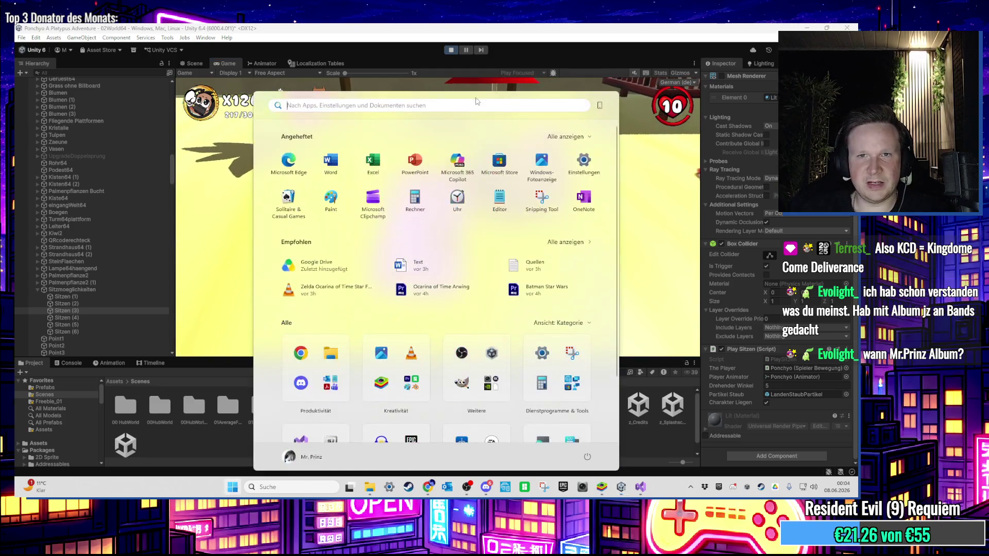
# Step: Stop the play test and frame the blue lounger's trigger Sitzen (2)
pyautogui.click(450, 50)
pyautogui.scroll(-2, 464, 178)
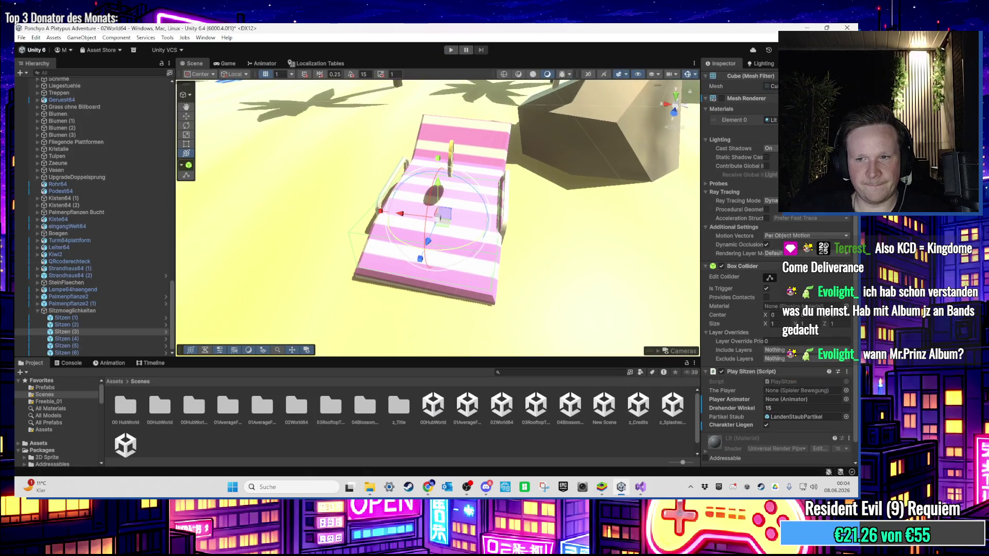
pyautogui.doubleClick(85, 326)
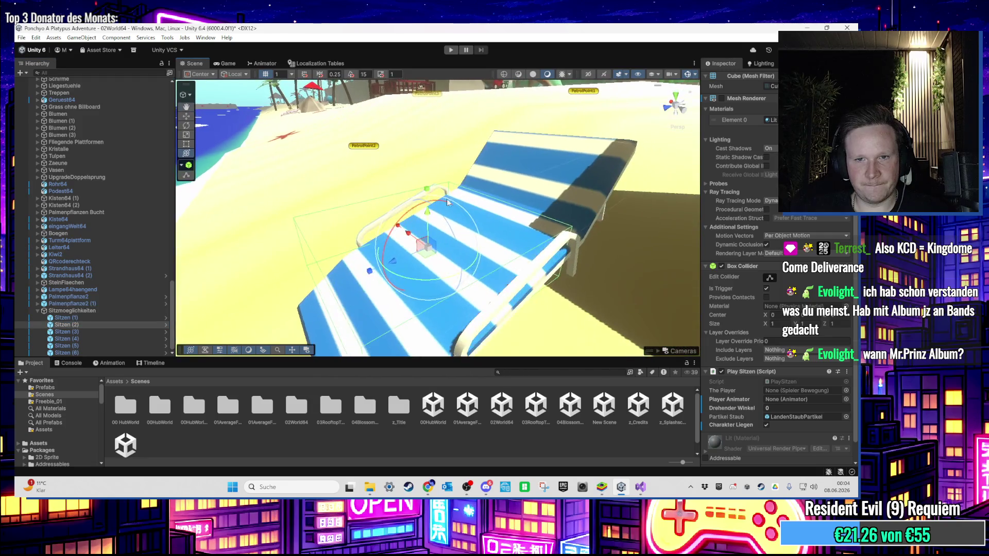
# Step: Tilt the blue deck chair Liegestuhl64 (7) slightly with the rotate gizmo, then select Sitzen (4)
pyautogui.click(419, 207)
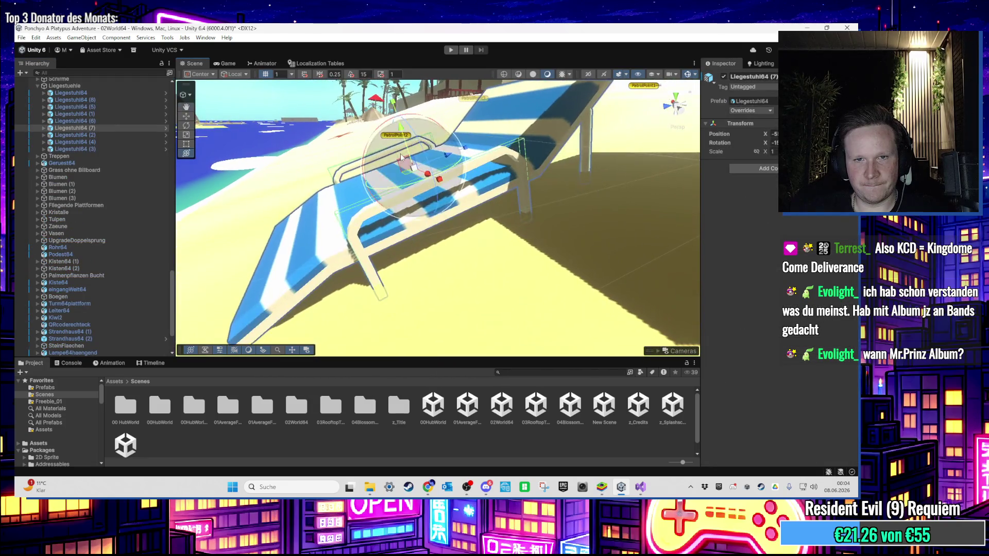
pyautogui.press('f')
pyautogui.moveTo(430, 169)
pyautogui.mouseDown()
pyautogui.moveTo(266, 244)
pyautogui.moveTo(412, 261)
pyautogui.moveTo(340, 251)
pyautogui.moveTo(282, 261)
pyautogui.moveTo(462, 248)
pyautogui.mouseUp()
pyautogui.scroll(-3, 412, 261)
pyautogui.scroll(-3, 412, 262)
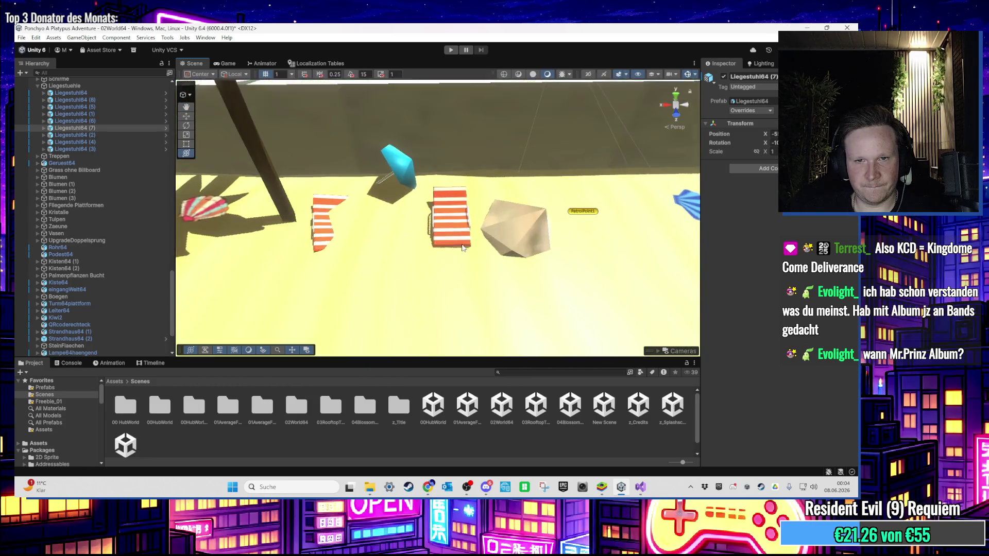
pyautogui.click(462, 248)
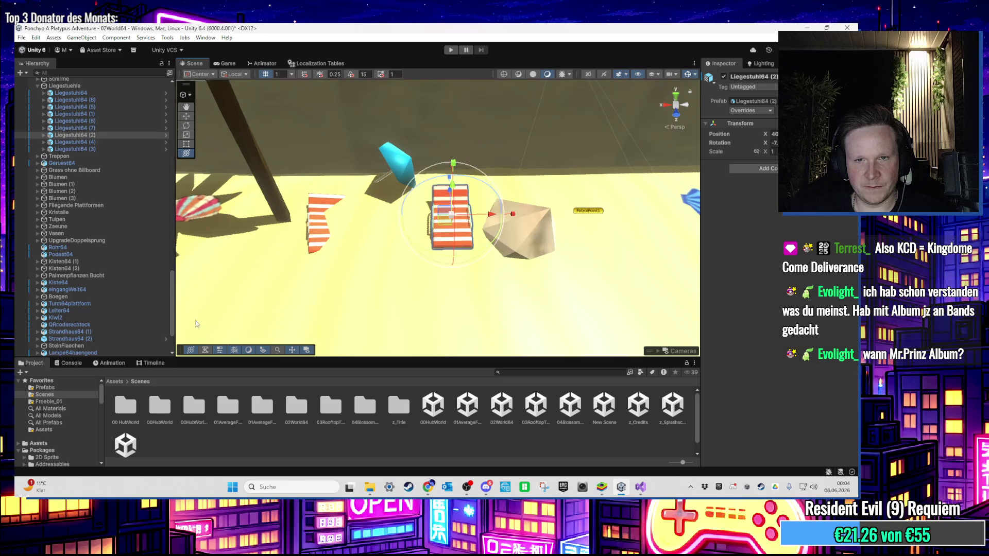
# Step: Change the yellow lounger's Sitzen (5) turn angle from 20 to 5
pyautogui.scroll(-3, 778, 365)
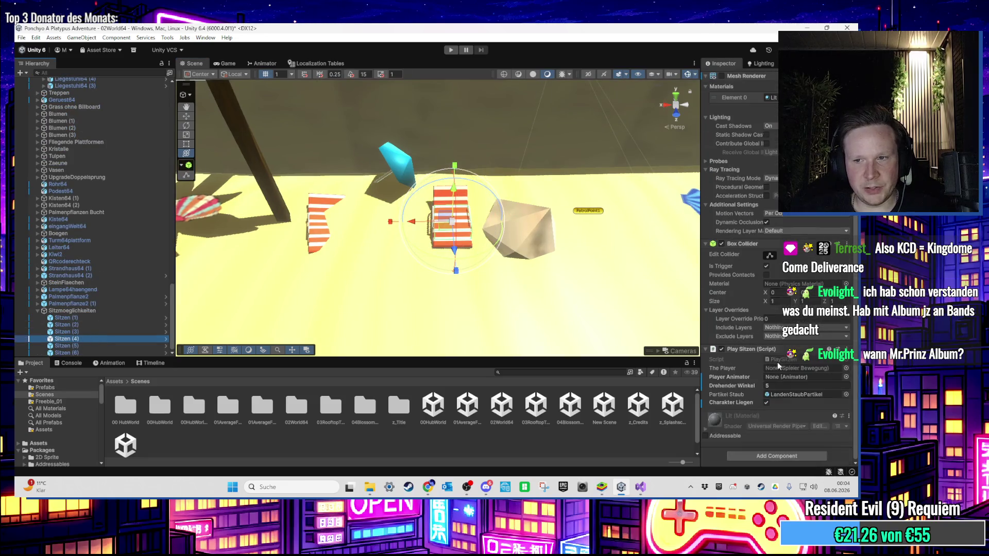
pyautogui.moveTo(593, 257); pyautogui.dragTo(477, 217)
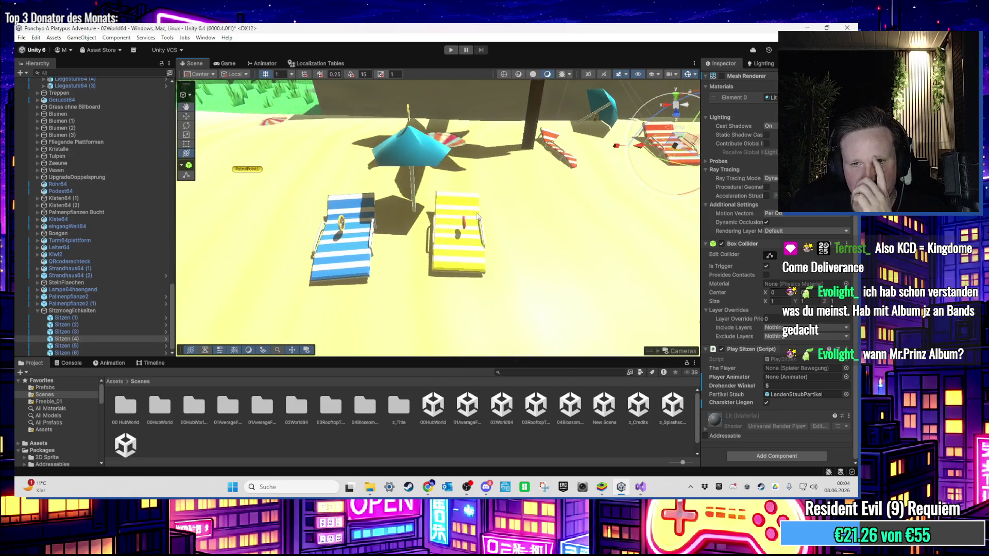
pyautogui.click(133, 346)
pyautogui.click(785, 389)
pyautogui.moveTo(360, 268); pyautogui.dragTo(407, 265)
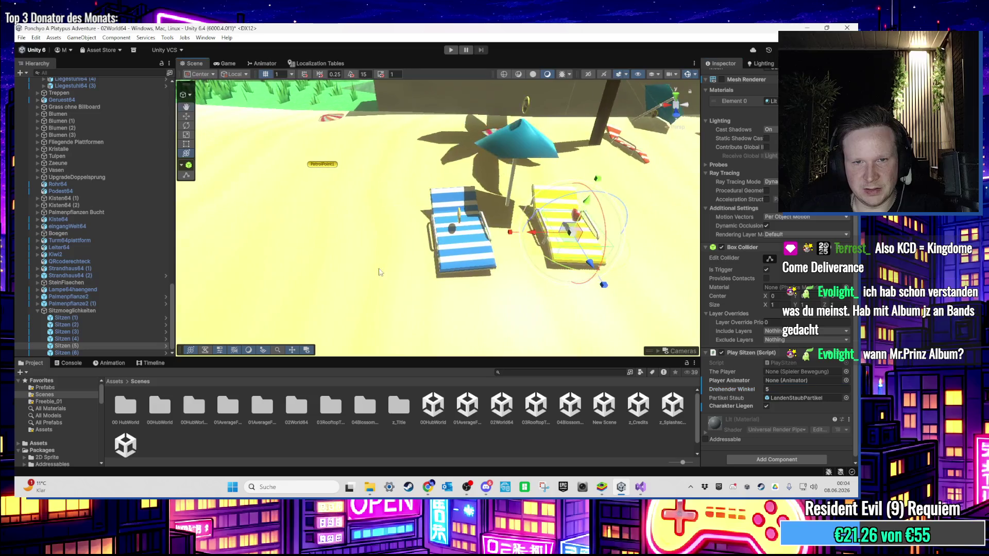
# Step: Set the blue lounger's Sitzen (6) turn angle to -5 and run a brief play test
pyautogui.click(139, 353)
pyautogui.click(778, 390)
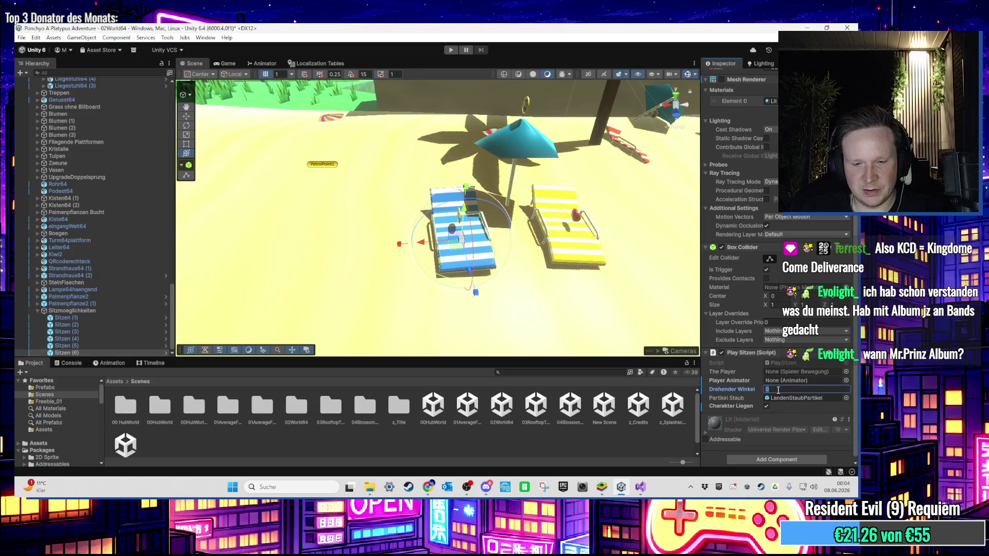
pyautogui.write('-5')
pyautogui.click(452, 51)
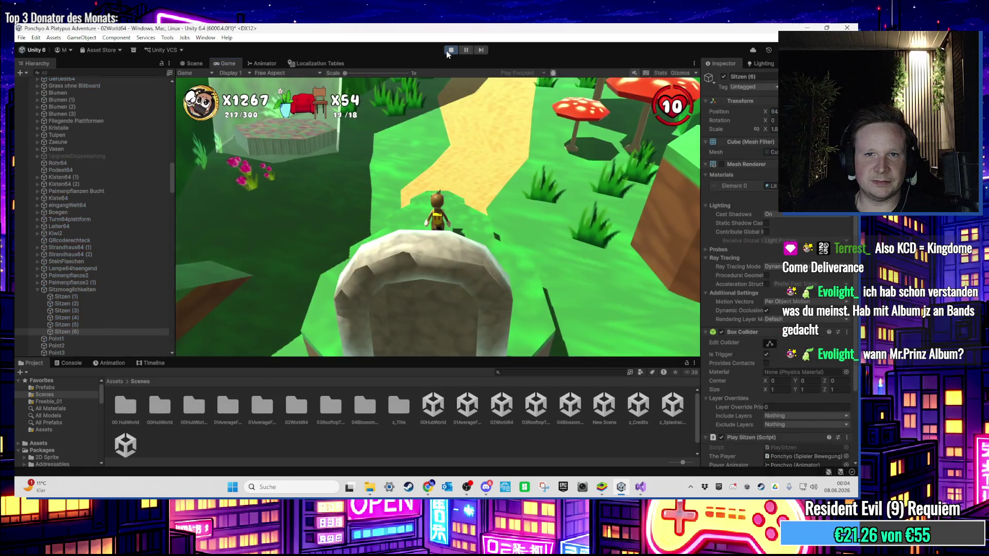
pyautogui.click(450, 50)
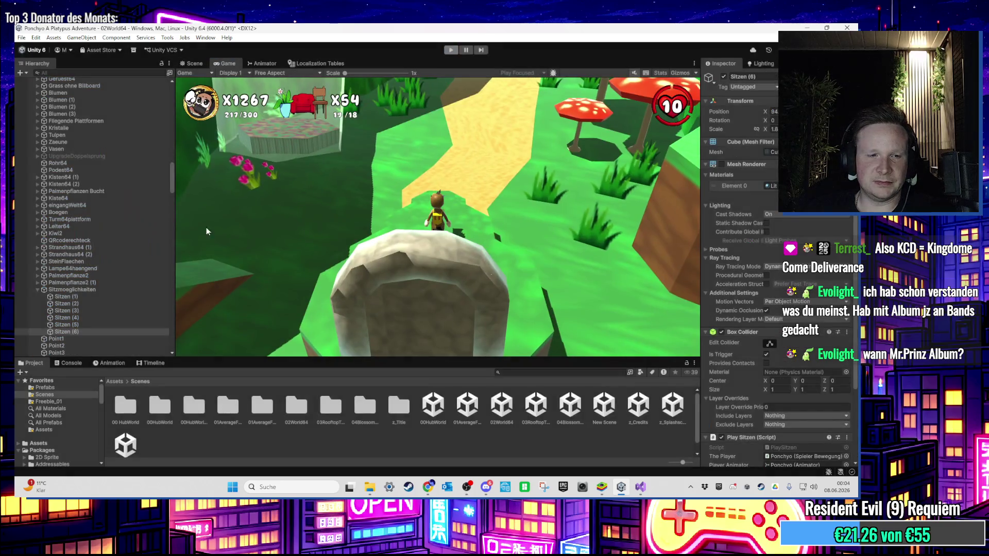
# Step: Frame Sitzen (1), (2) and (3) in turn, orbiting around the pink lounger
pyautogui.click(66, 318)
pyautogui.press('f')
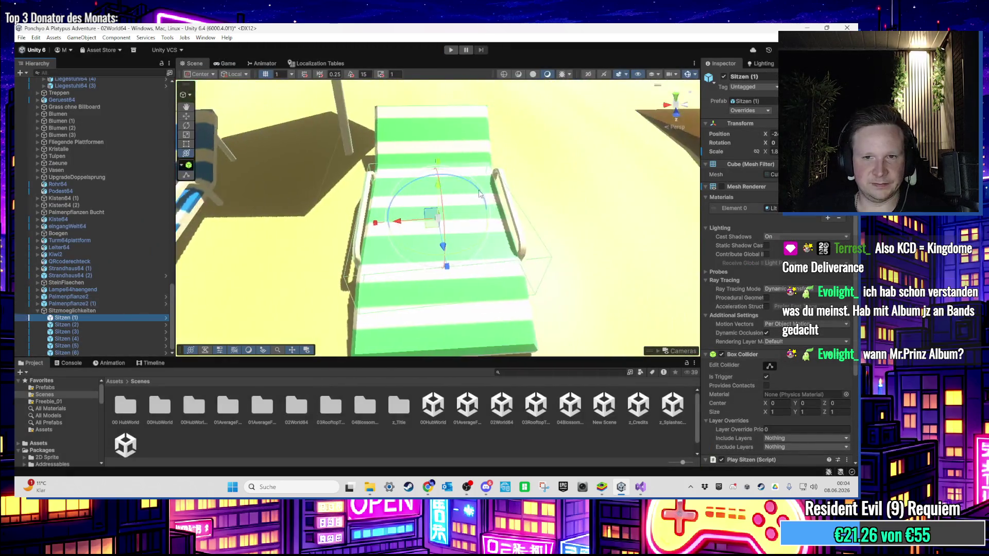
pyautogui.press('f')
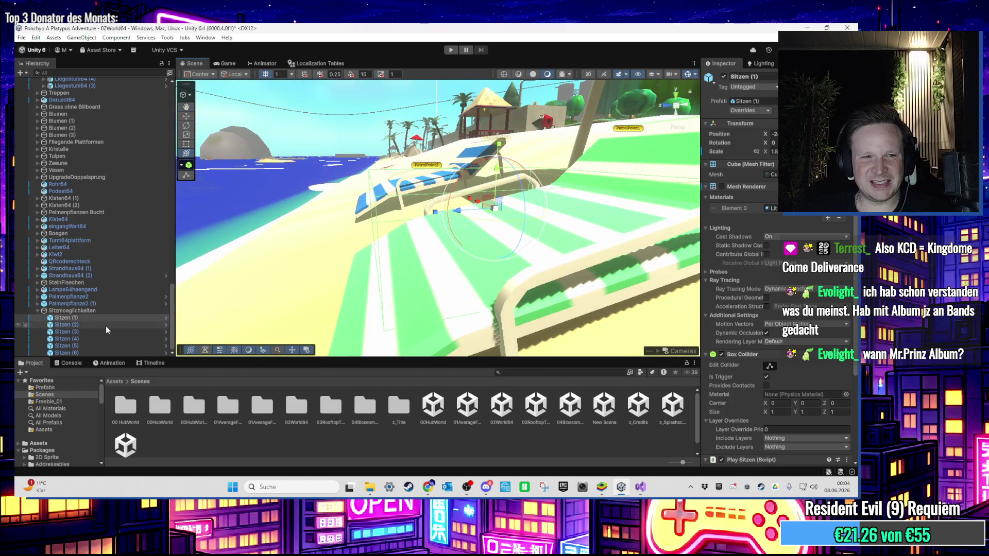
pyautogui.click(106, 325)
pyautogui.press('f')
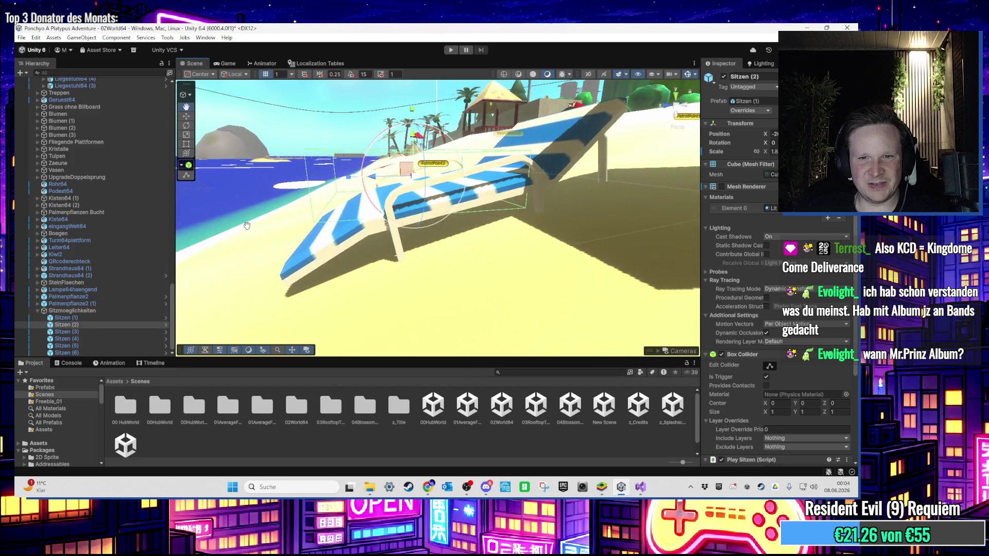
pyautogui.click(91, 330)
pyautogui.press('f')
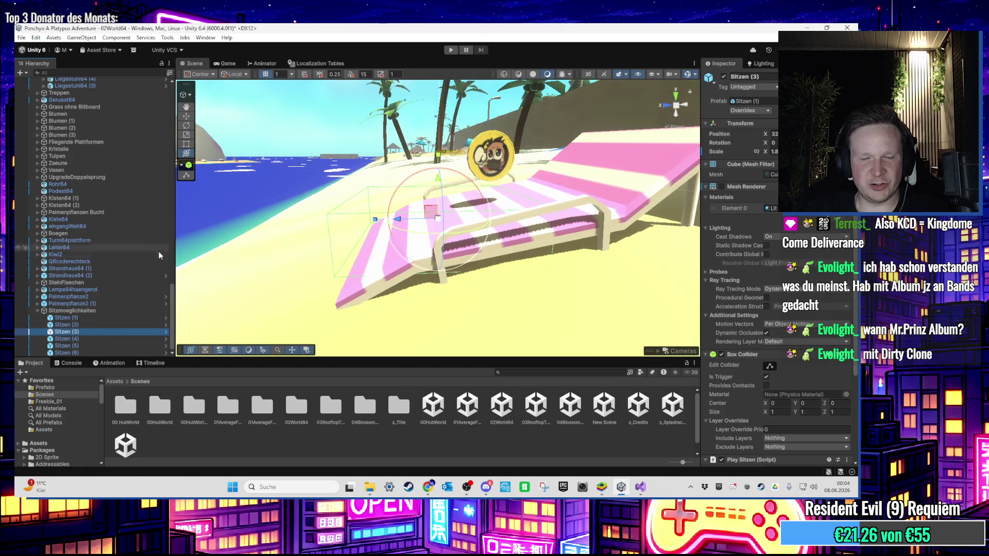
pyautogui.click(440, 181)
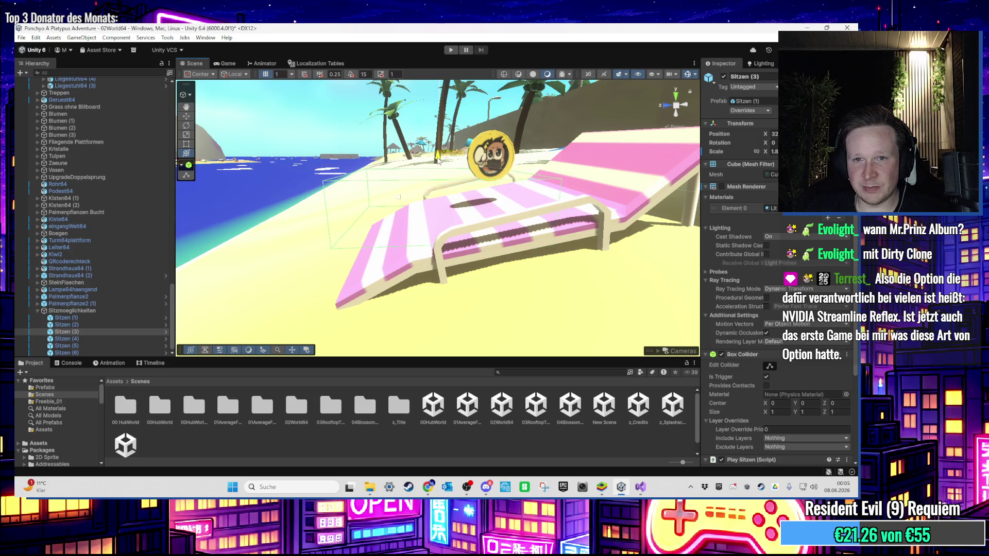
pyautogui.press('f')
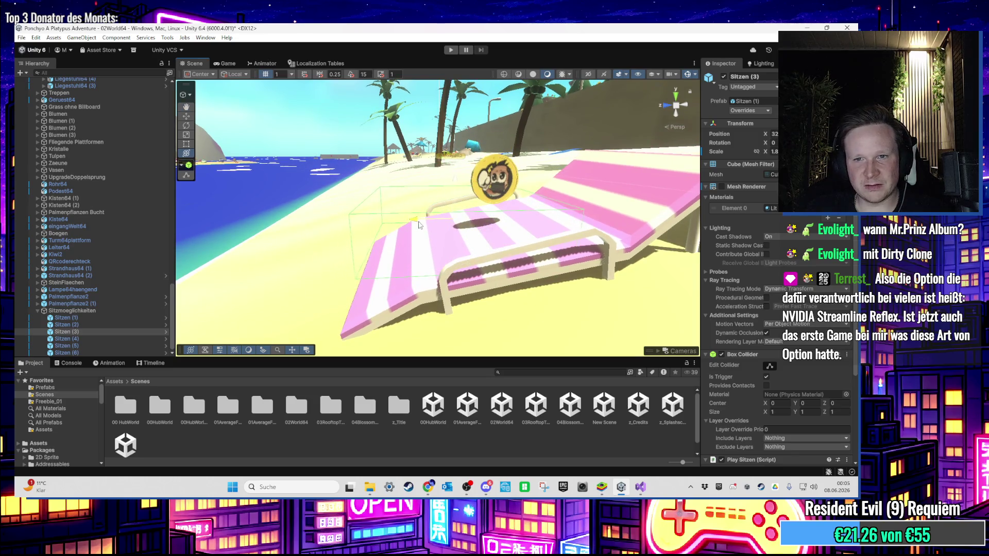
pyautogui.moveTo(419, 225); pyautogui.dragTo(407, 205)
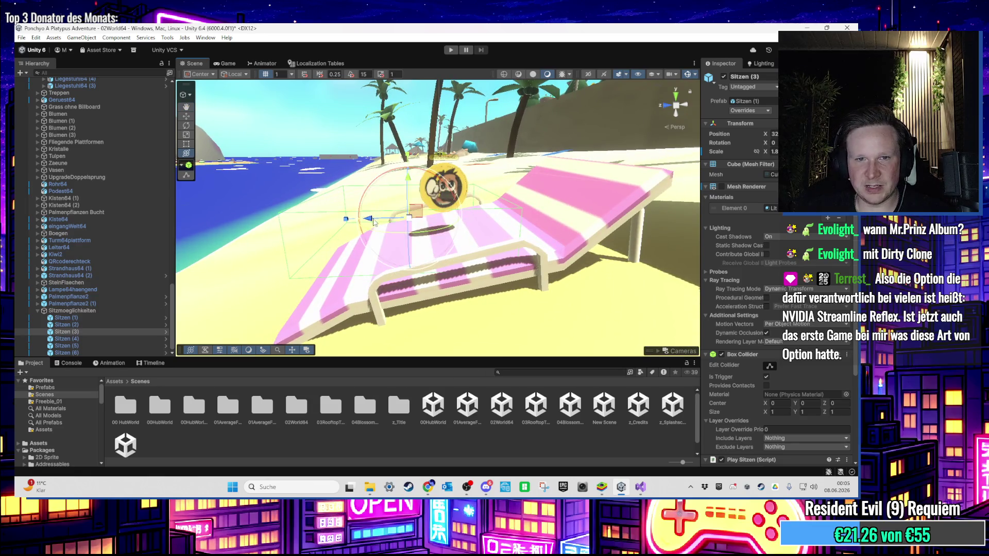
pyautogui.moveTo(376, 215); pyautogui.dragTo(313, 294)
# Step: Frame Sitzen (4), (5) and (6) on the red, yellow and blue loungers, then start Play
pyautogui.doubleClick(137, 340)
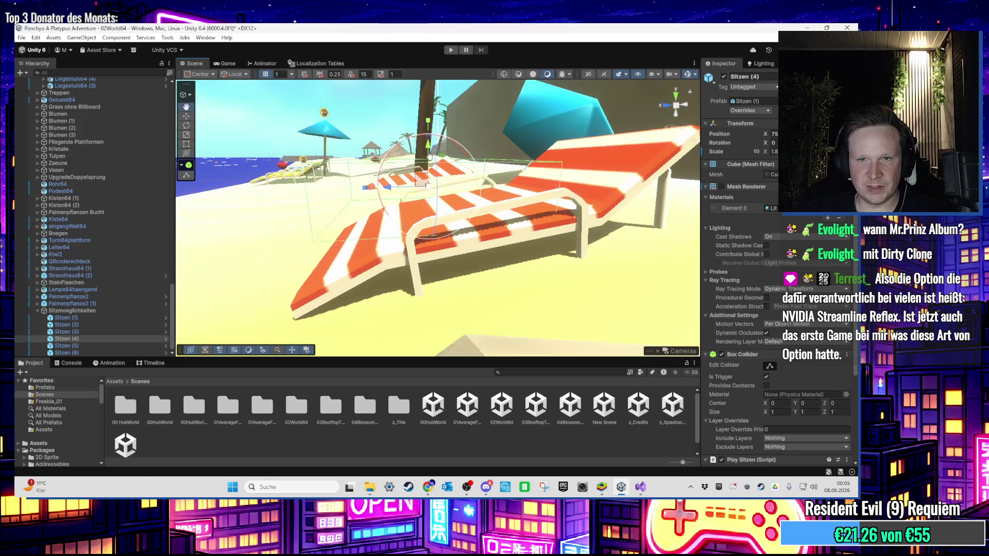
pyautogui.doubleClick(99, 346)
pyautogui.moveTo(497, 171); pyautogui.dragTo(484, 165)
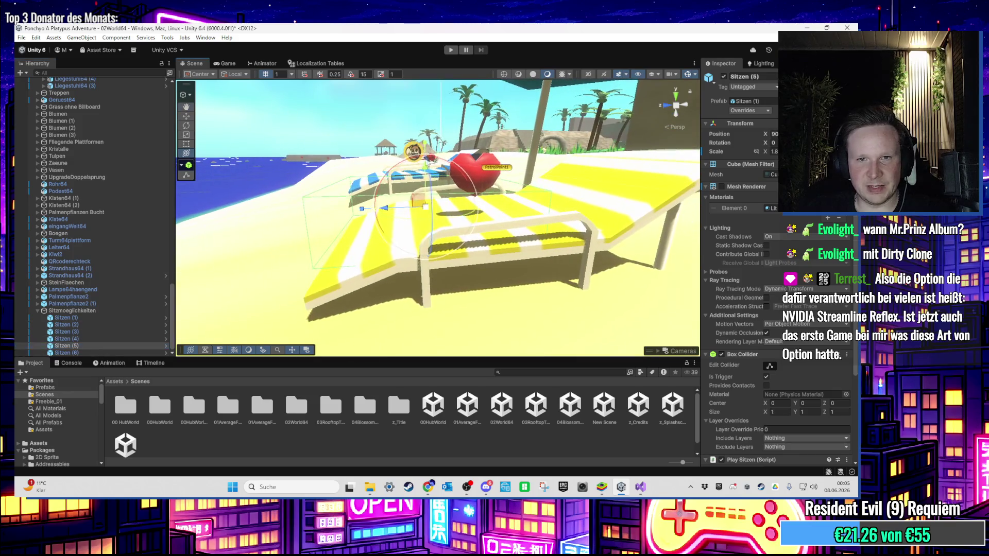
pyautogui.scroll(3, 438, 217)
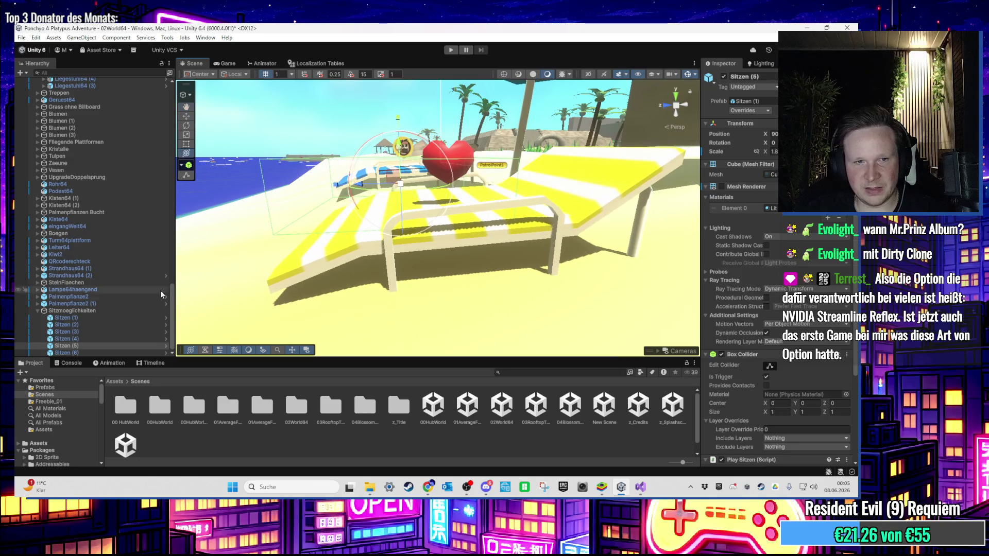
pyautogui.doubleClick(103, 353)
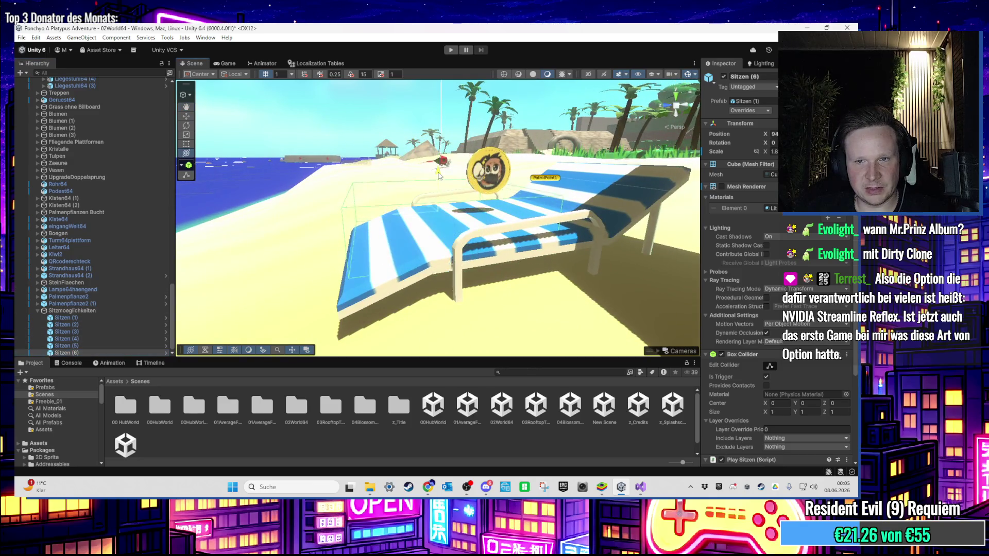
pyautogui.click(448, 50)
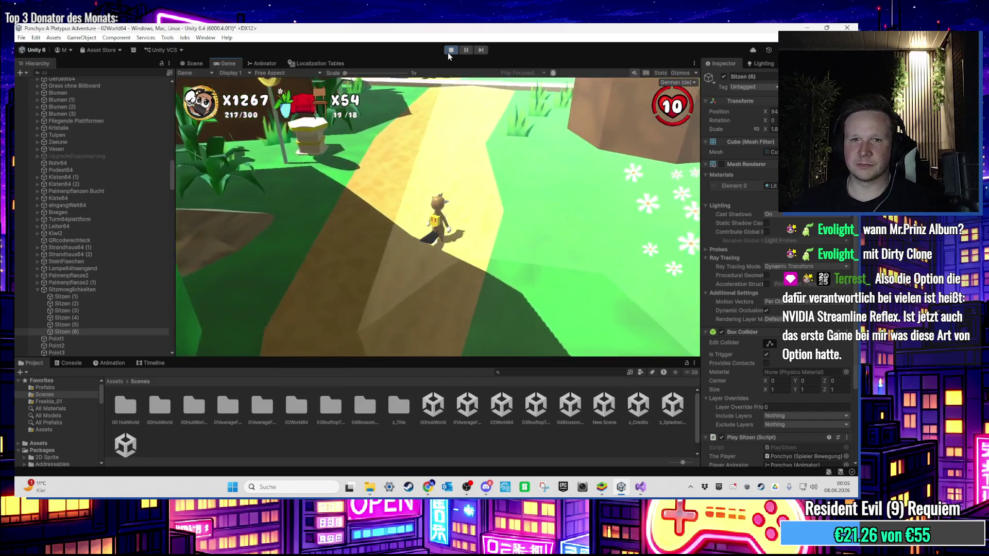
# Step: Run the character with W past the pedestal and along the white path toward the beach
pyautogui.press('super')
pyautogui.press('super')
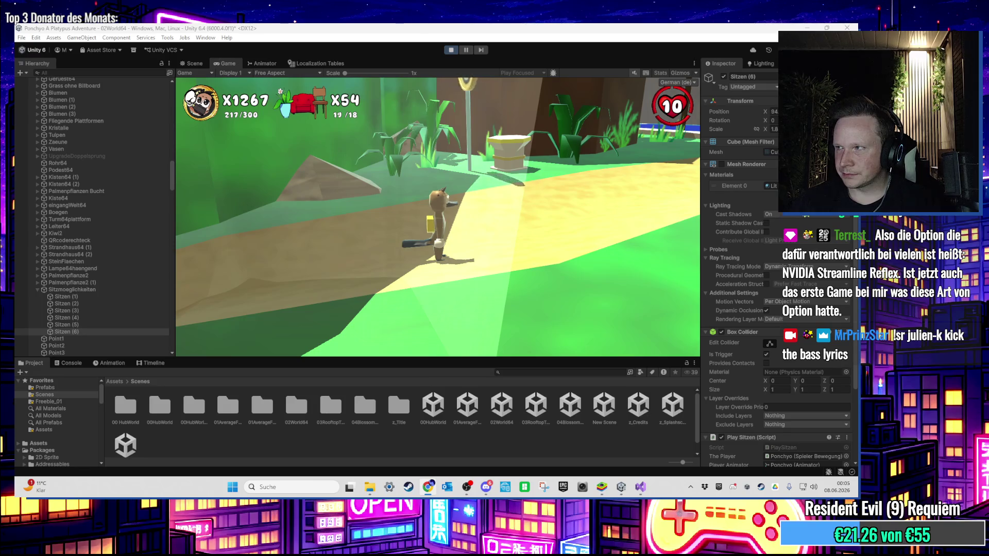
pyautogui.click(488, 203)
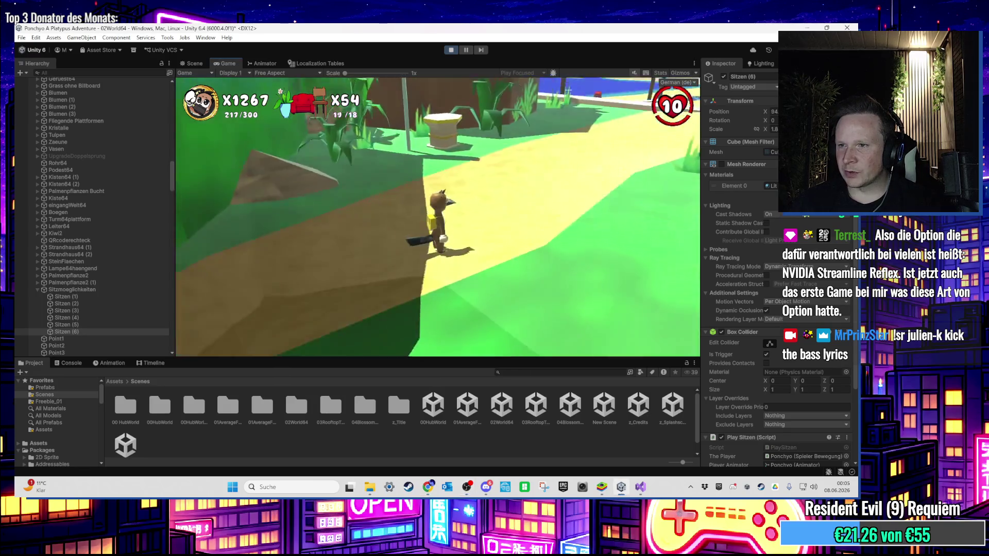
pyautogui.press('w')
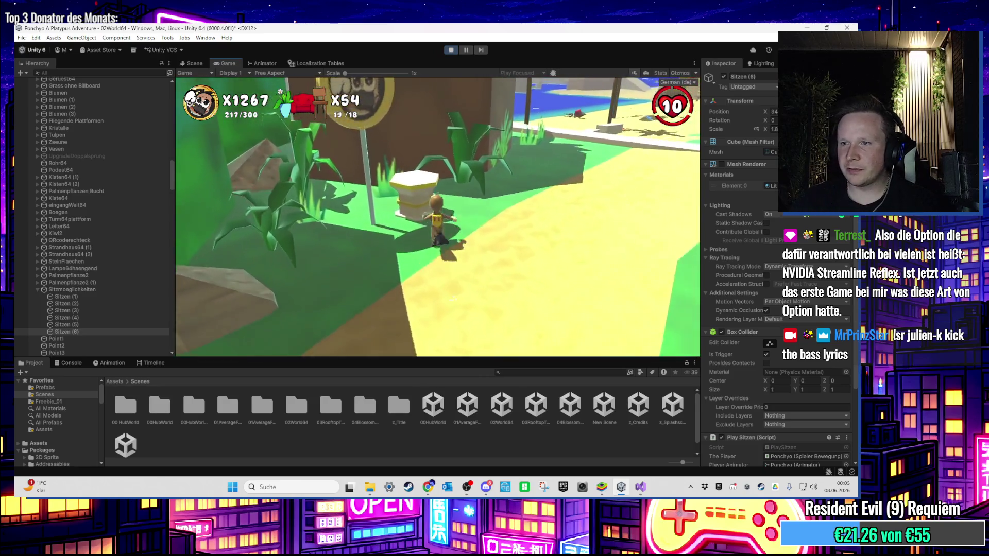
pyautogui.press('w')
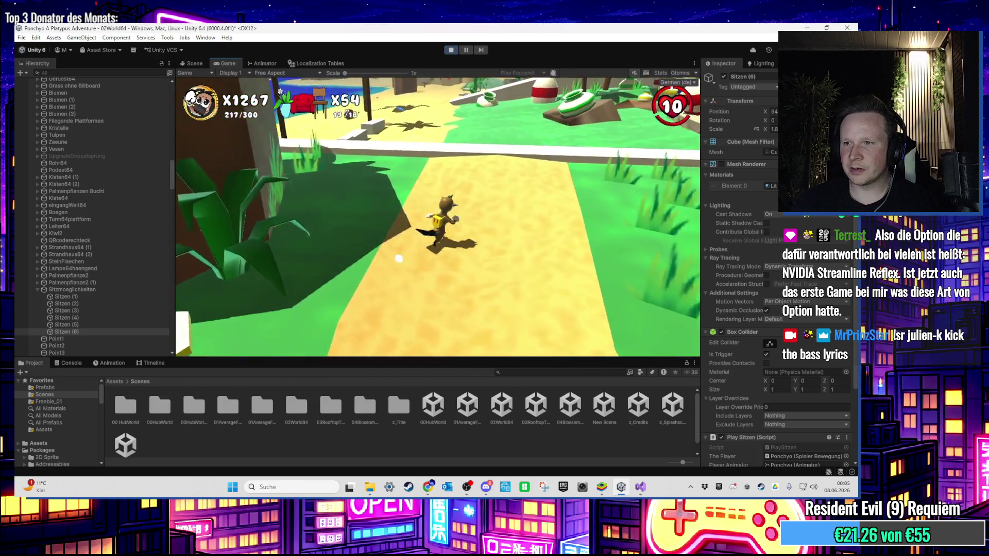
pyautogui.press('w')
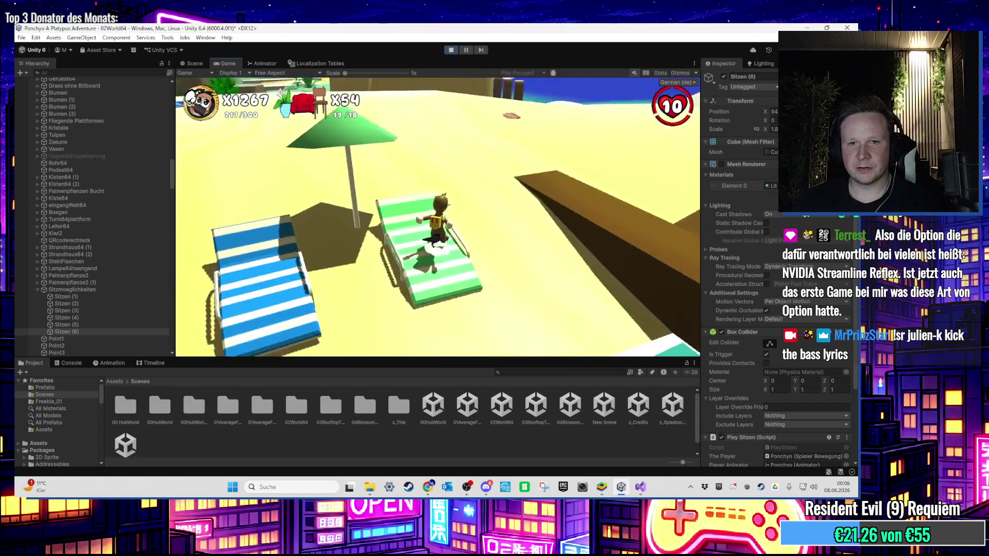
# Step: Run along the beach, lie on a striped lounger with E, then get up and run back
pyautogui.press('w')
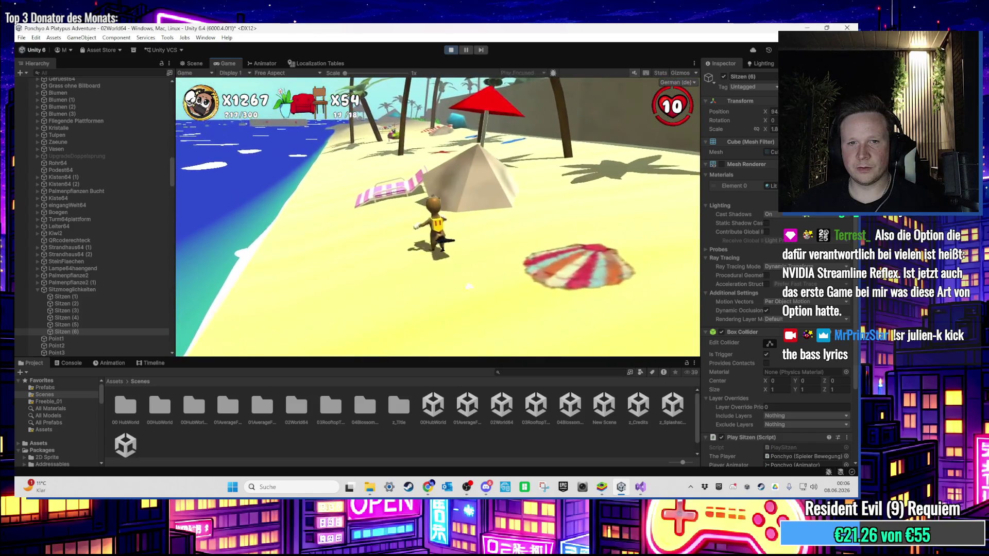
pyautogui.press('e')
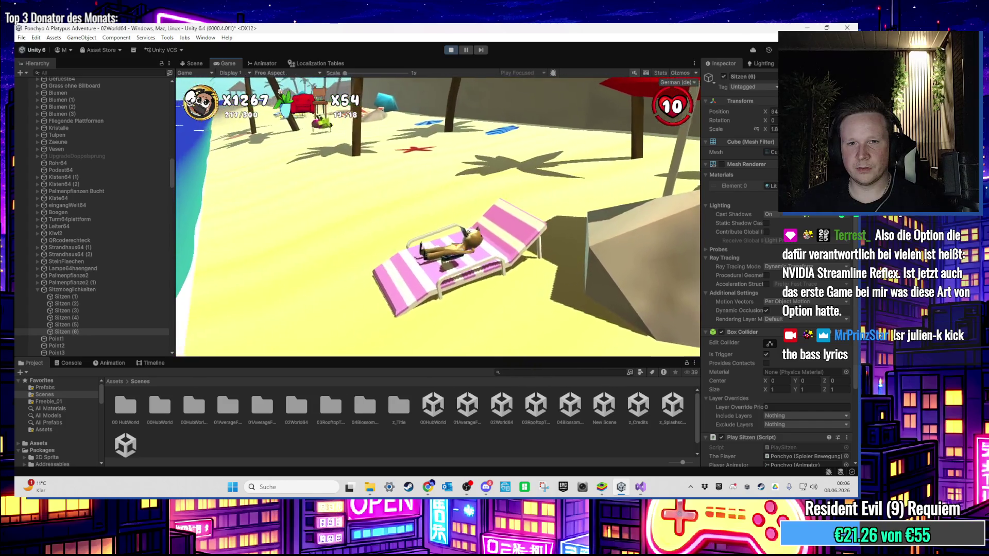
pyautogui.press('w')
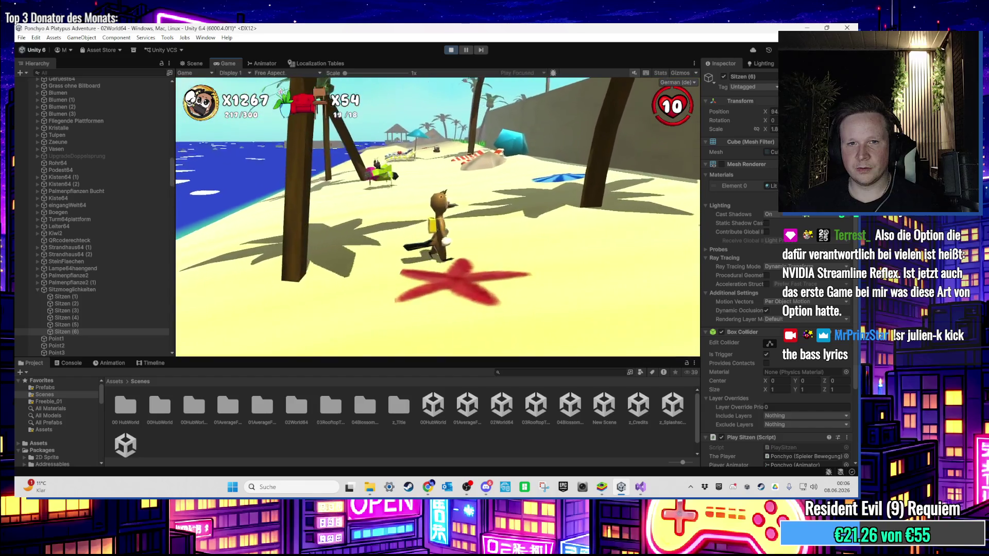
pyautogui.press('s')
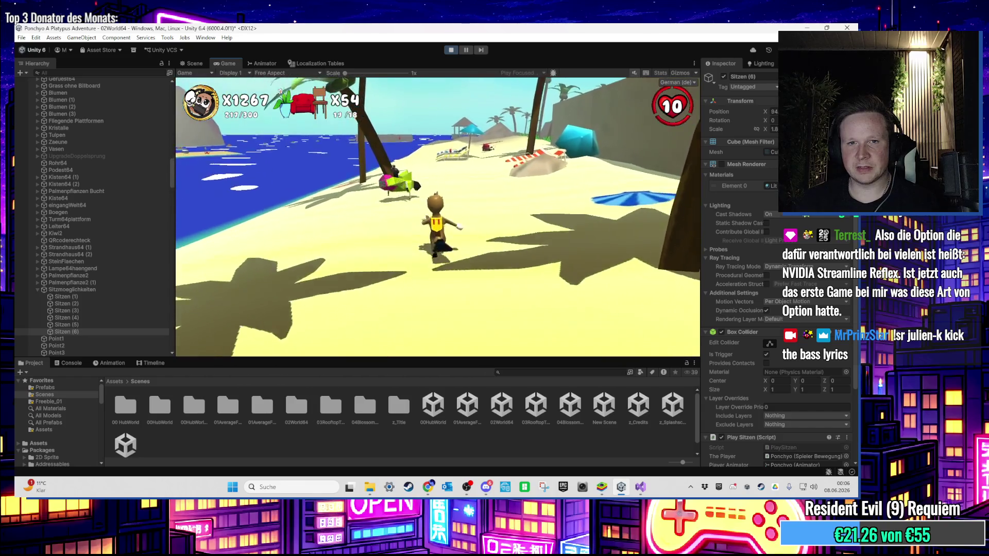
# Step: Lie on the red lounger, then cross the yellow one and lie on the blue lounger
pyautogui.press('w')
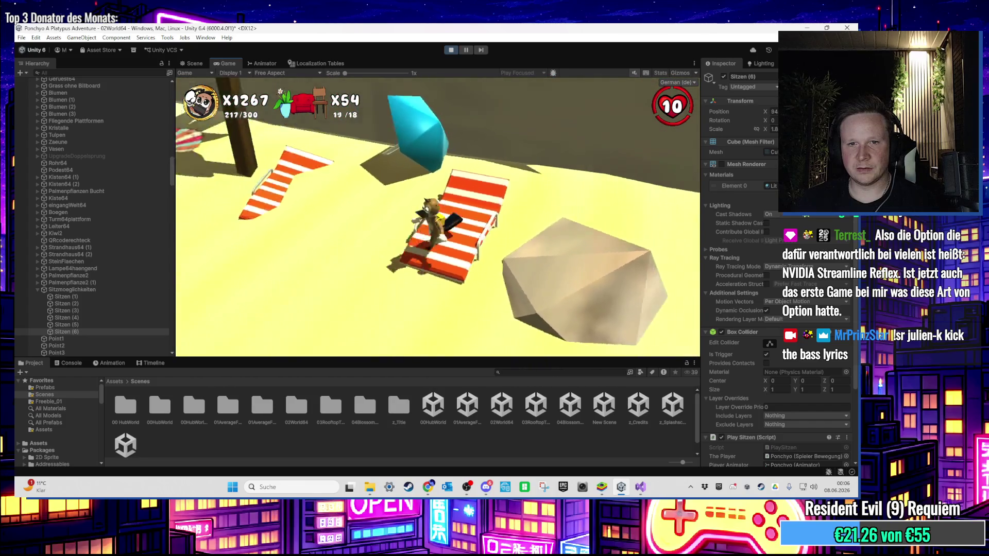
pyautogui.press('w')
pyautogui.press('w')
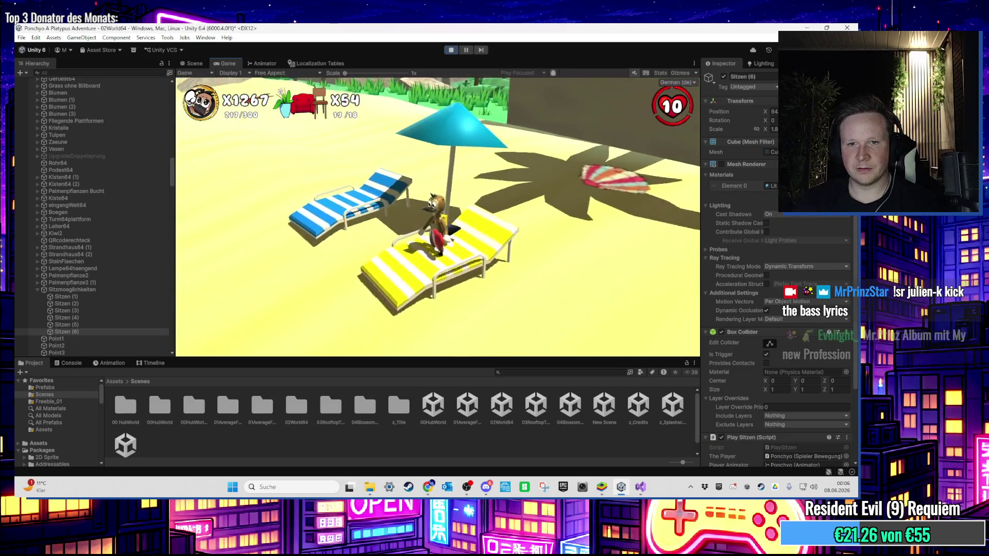
pyautogui.press('w')
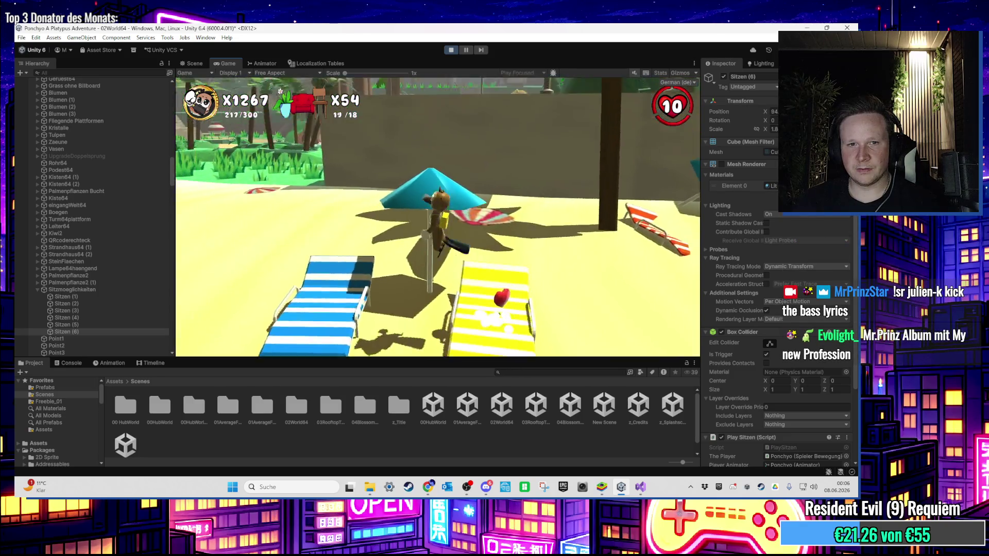
pyautogui.press('w')
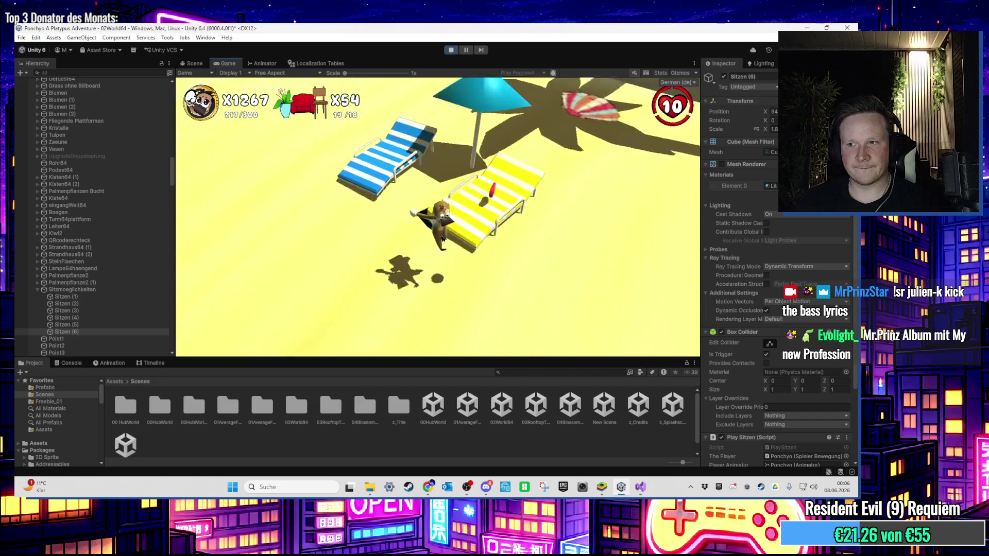
pyautogui.press('super')
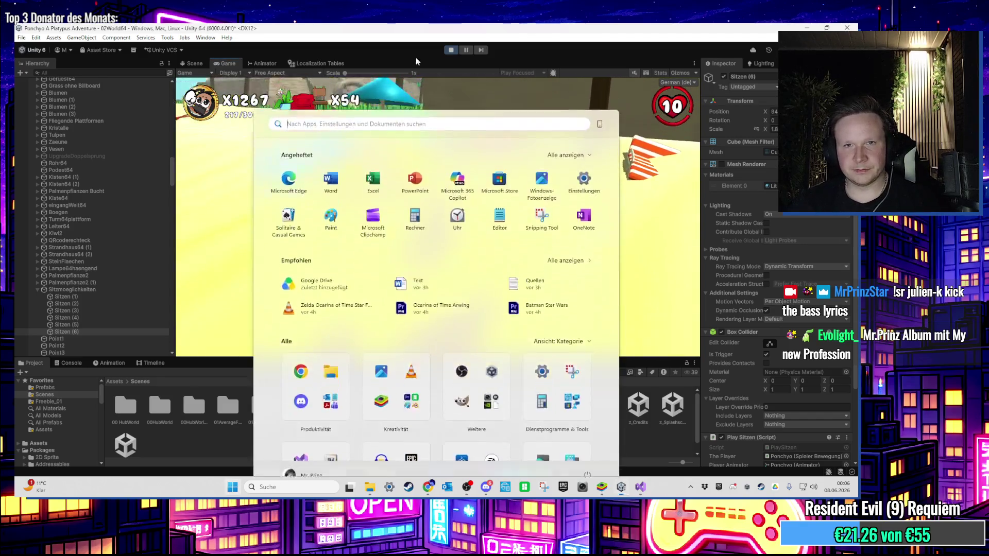
# Step: Dismiss the Start menu, refocus the Unity editor and switch to the Scene view with Ctrl+1
pyautogui.press('super')
pyautogui.click(447, 51)
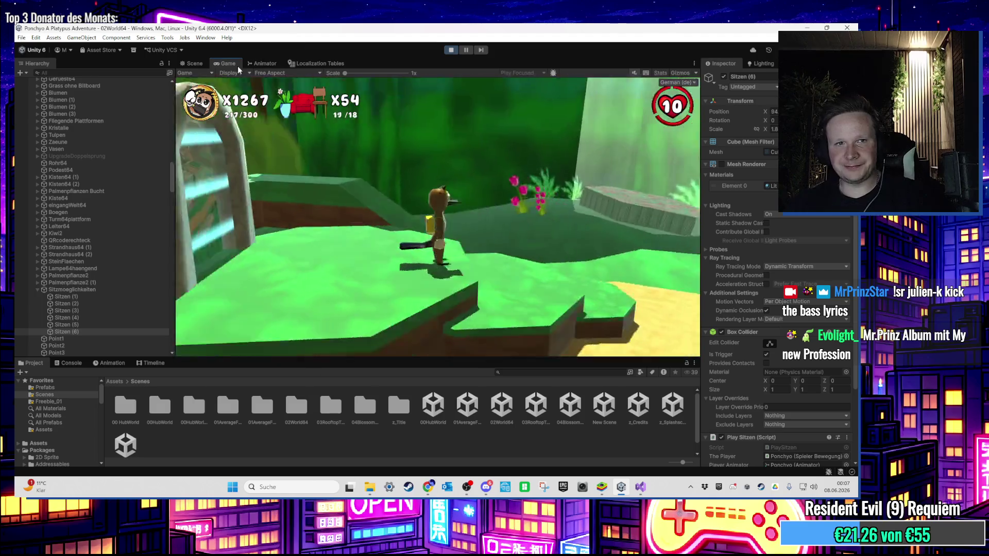
pyautogui.hotkey('ctrl', '1')
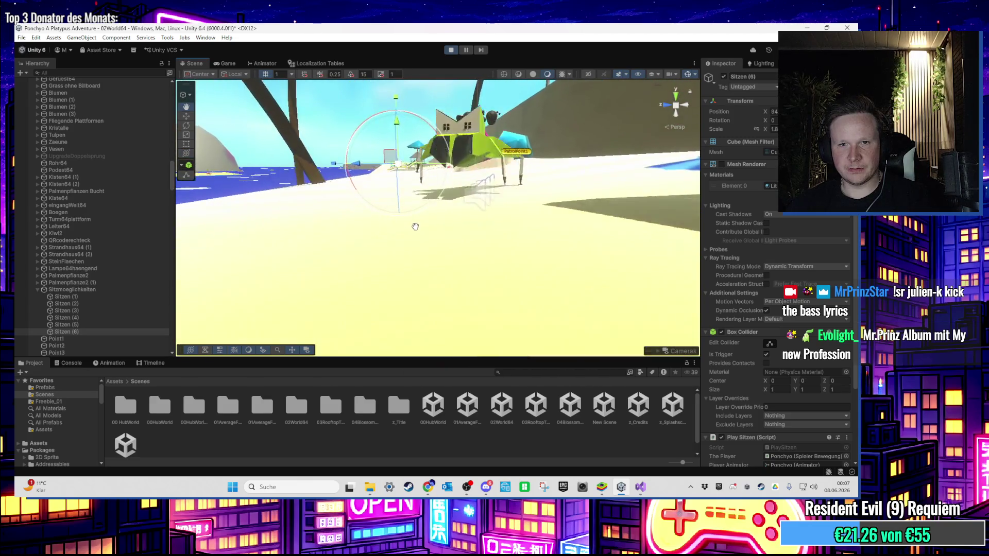
# Step: Orbit the Scene camera over the beach sand and select the green enemy's Koerper body
pyautogui.scroll(-5, 438, 242)
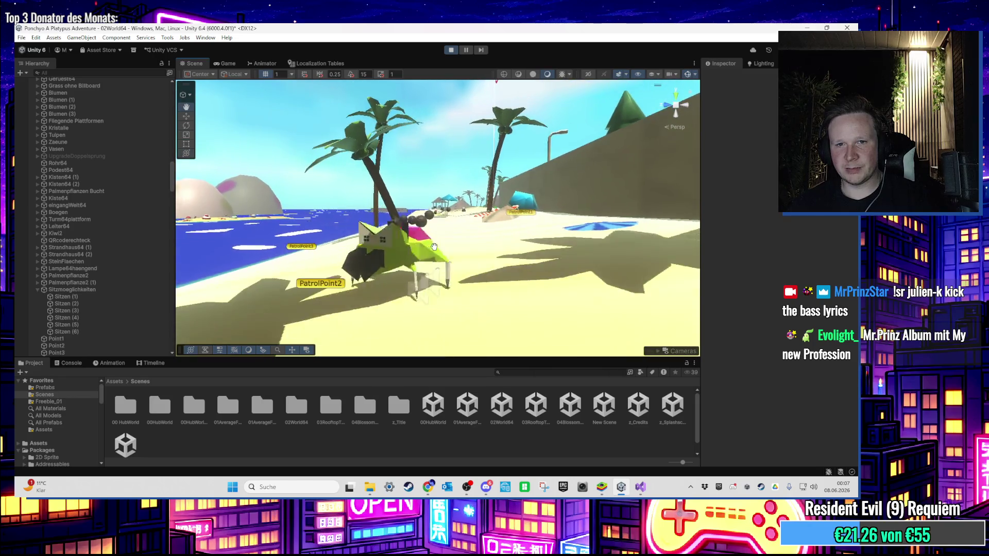
pyautogui.scroll(-3, 433, 246)
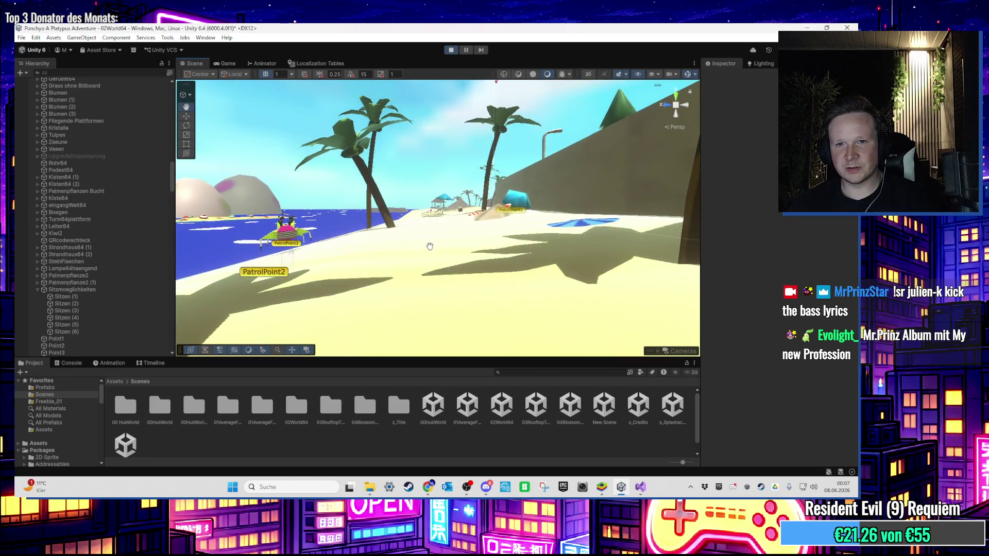
pyautogui.moveTo(429, 247); pyautogui.dragTo(526, 279)
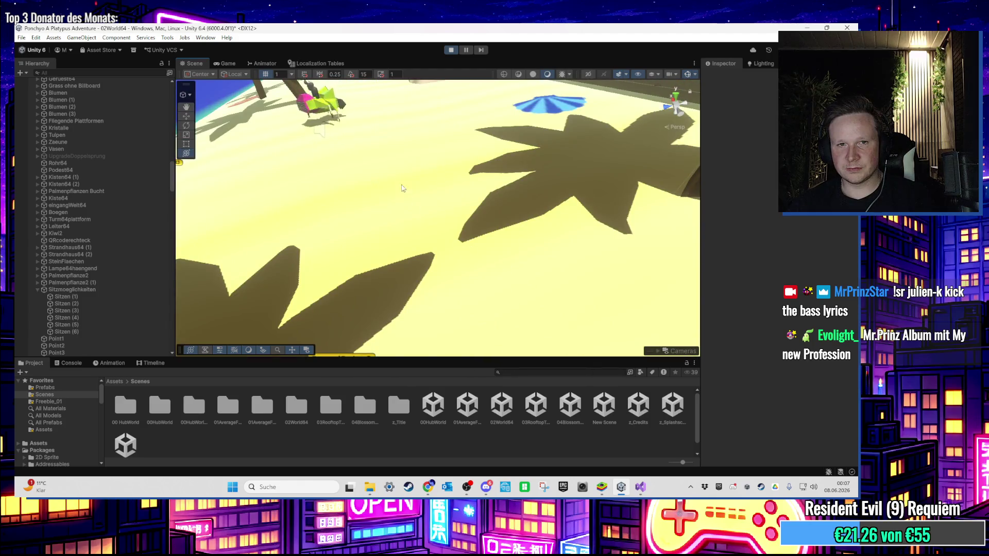
pyautogui.press('f')
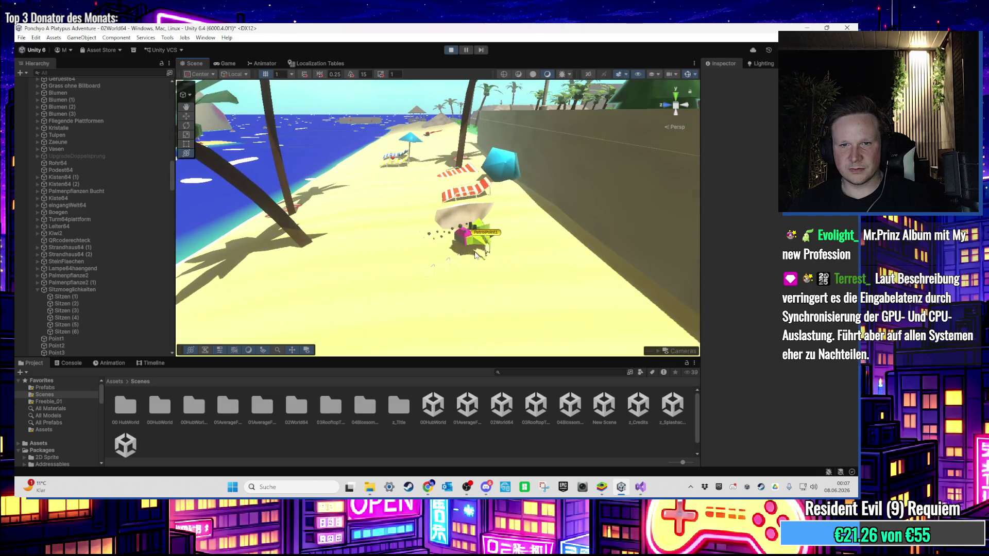
pyautogui.click(470, 281)
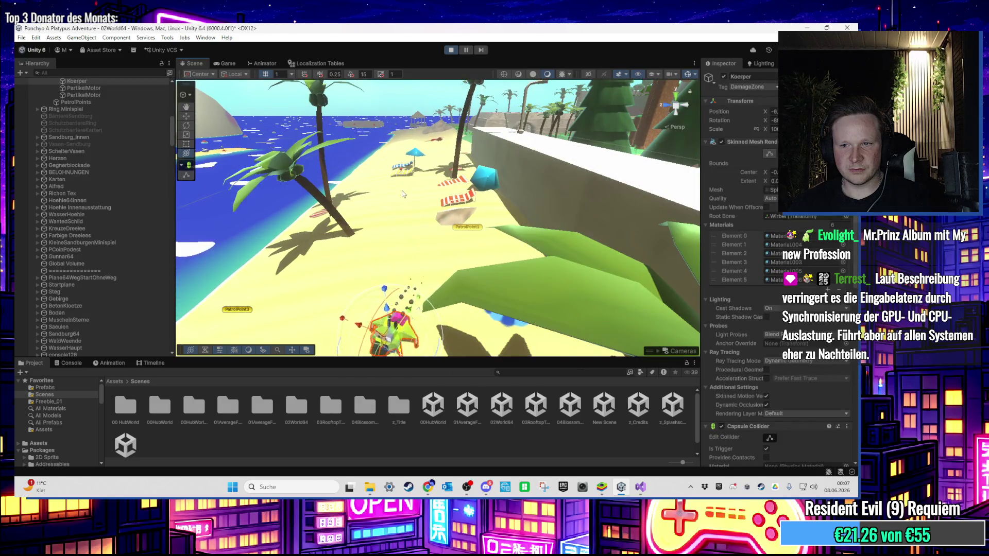
# Step: Inspect the enemy's Armature, PatrolPoints and parent Spinnlee64 (1), locating its Rigidbody settings
pyautogui.scroll(-3, 805, 305)
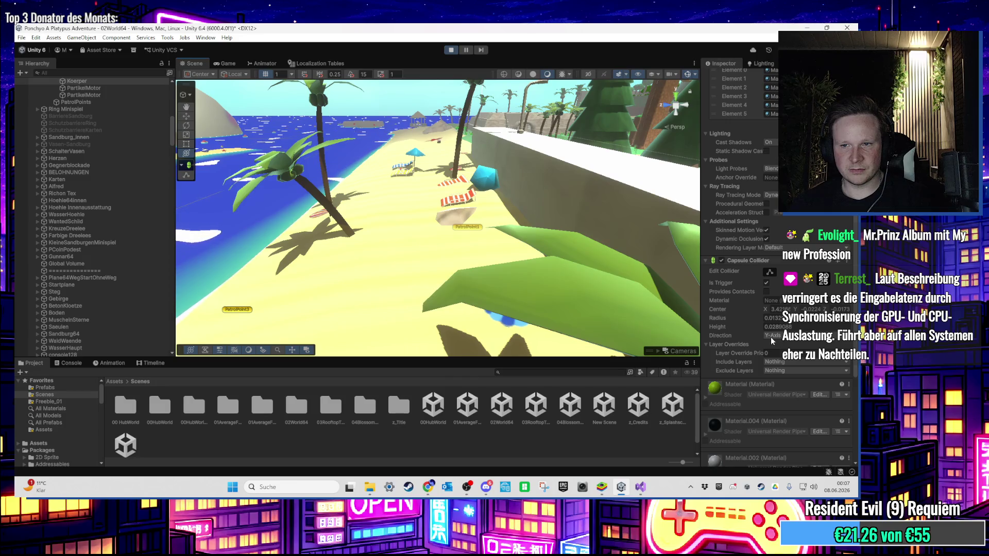
pyautogui.scroll(7, 772, 338)
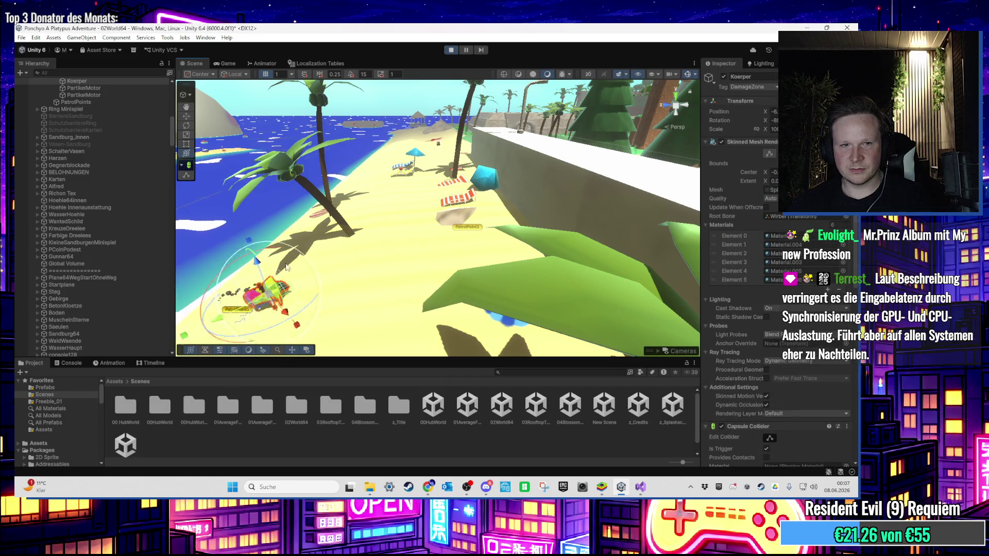
pyautogui.scroll(3, 97, 194)
pyautogui.click(98, 119)
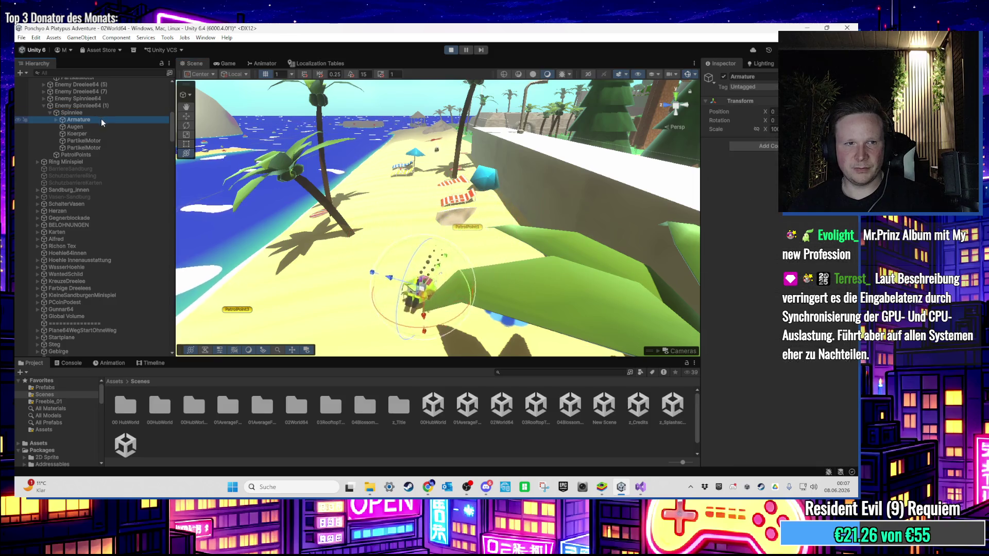
pyautogui.click(97, 154)
pyautogui.click(88, 106)
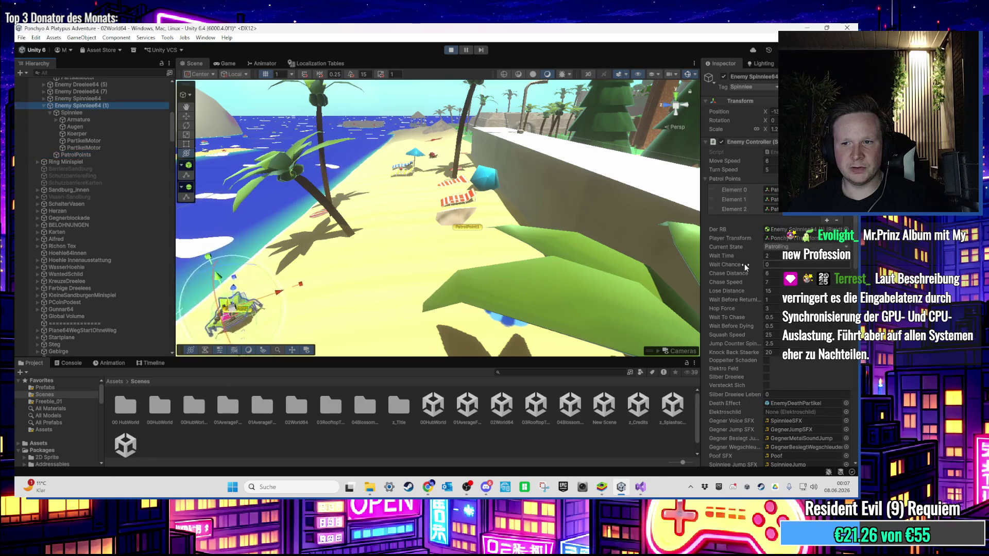
pyautogui.click(783, 230)
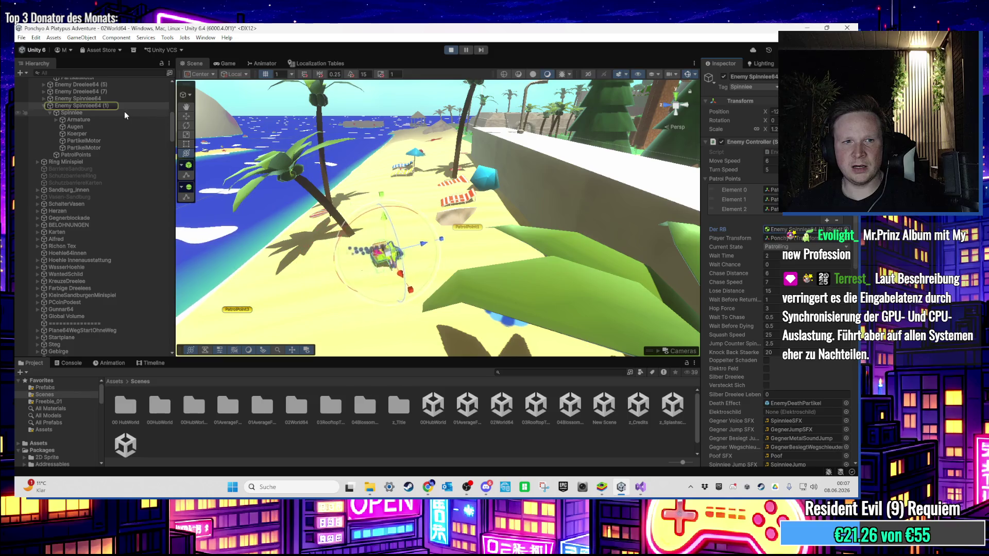
pyautogui.scroll(-10, 738, 287)
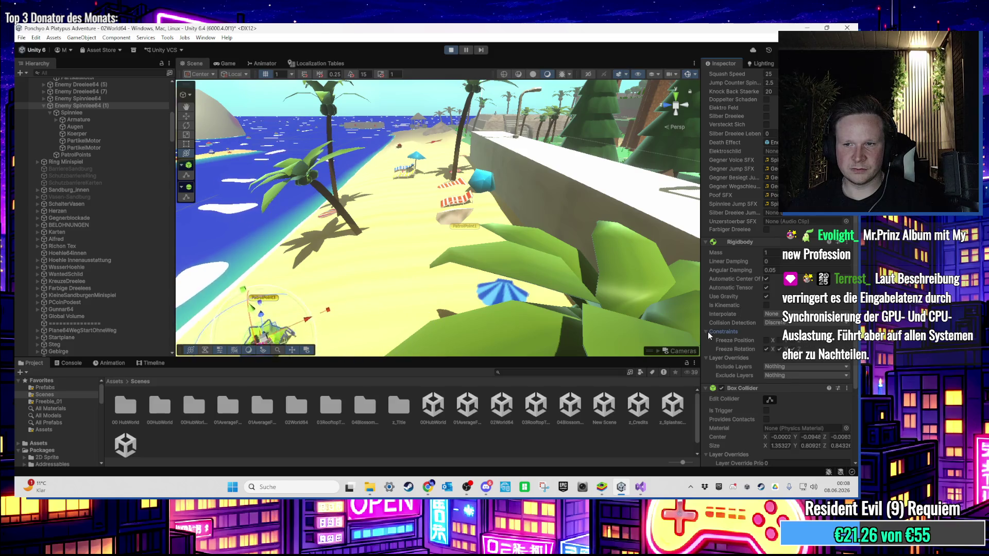
pyautogui.click(707, 340)
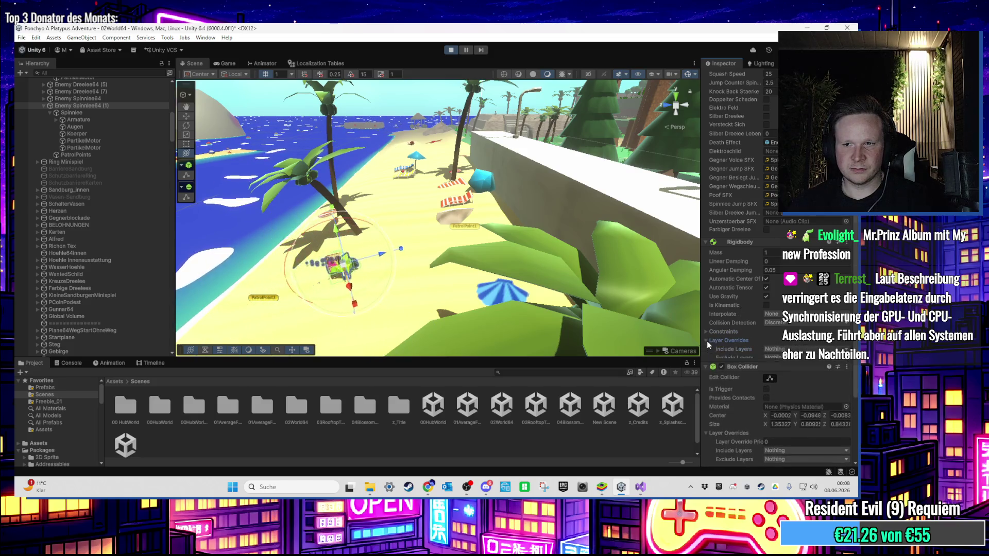
# Step: Raise the Rigidbody's Angular Damping to about 150, frame the rolling enemy, and stop Play
pyautogui.moveTo(577, 288)
pyautogui.mouseDown()
pyautogui.moveTo(553, 276)
pyautogui.moveTo(635, 278)
pyautogui.mouseUp()
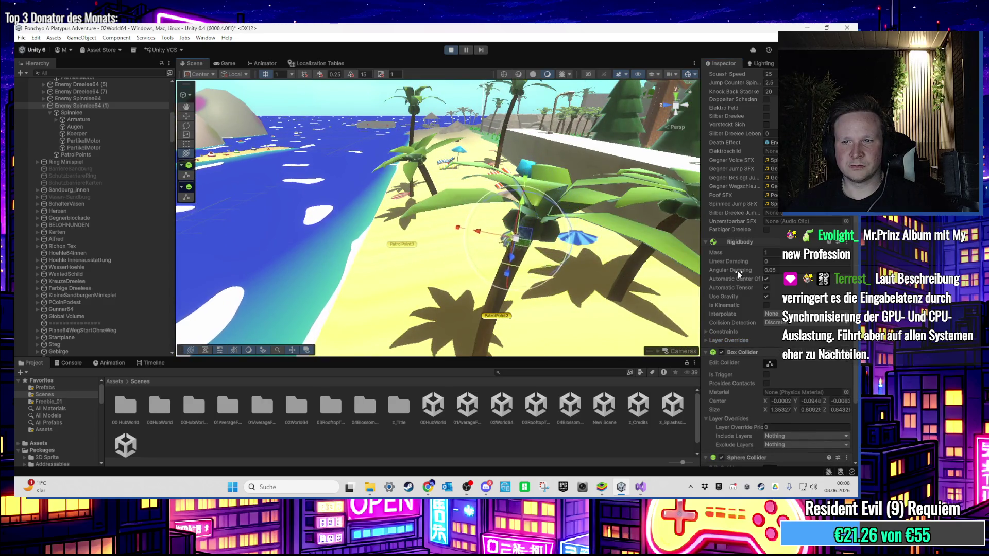
pyautogui.moveTo(738, 271)
pyautogui.mouseDown()
pyautogui.moveTo(763, 288)
pyautogui.moveTo(699, 323)
pyautogui.mouseUp()
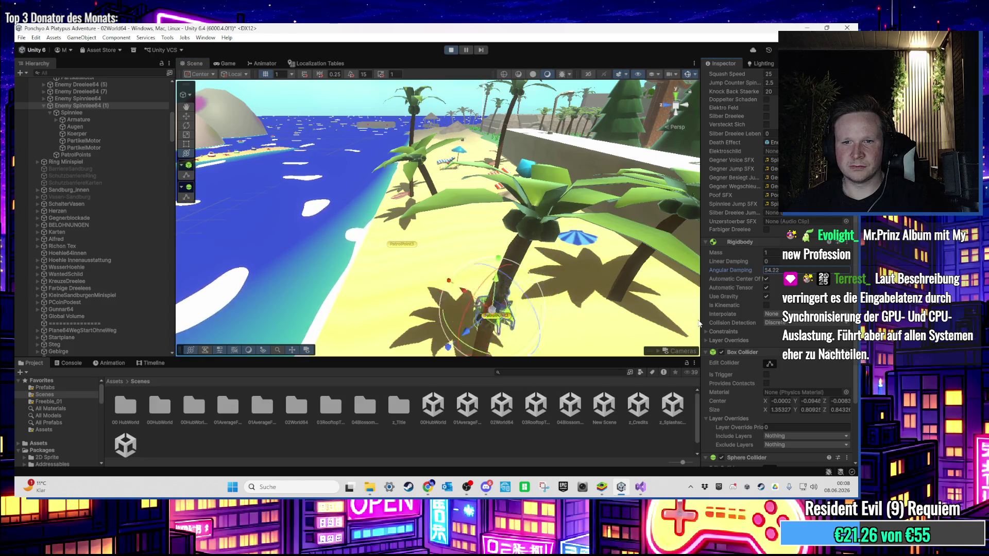
pyautogui.moveTo(722, 270)
pyautogui.mouseDown()
pyautogui.moveTo(417, 331)
pyautogui.moveTo(654, 285)
pyautogui.mouseUp()
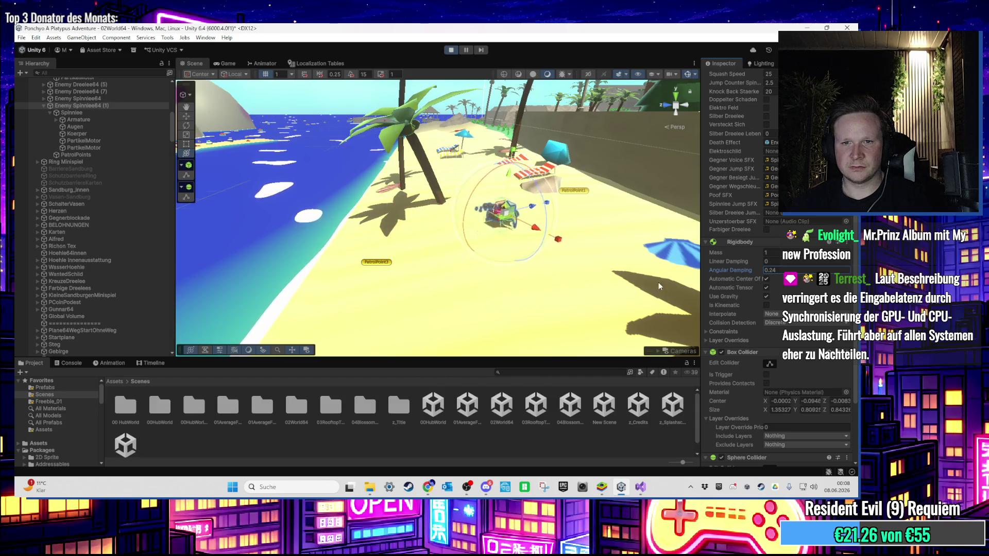
pyautogui.moveTo(716, 292)
pyautogui.mouseDown()
pyautogui.moveTo(729, 270)
pyautogui.moveTo(489, 293)
pyautogui.mouseUp()
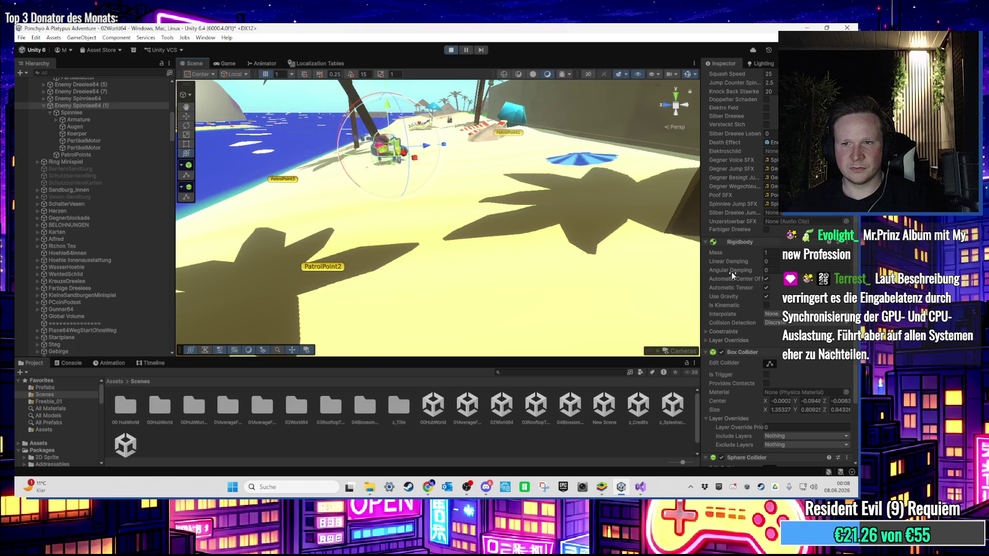
pyautogui.moveTo(730, 270); pyautogui.dragTo(450, 428)
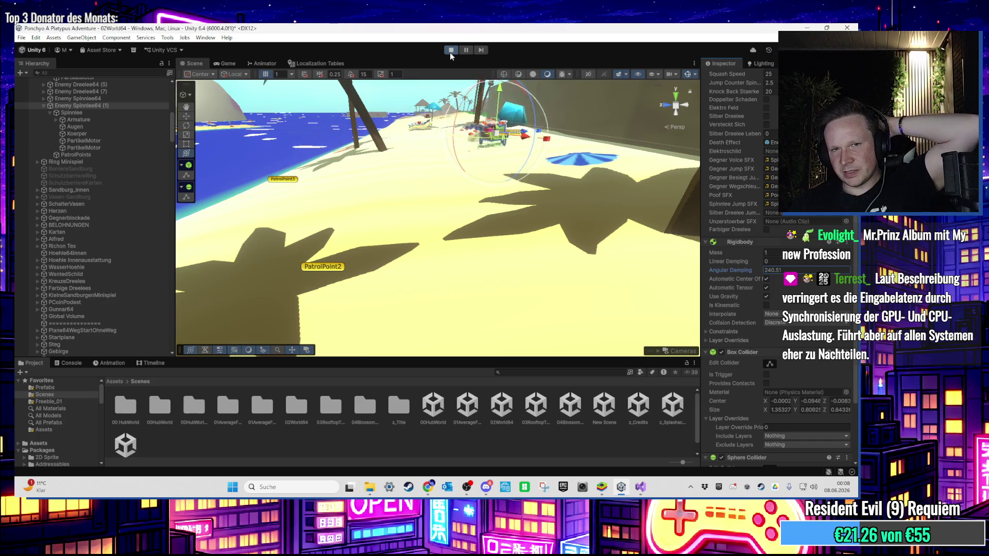
pyautogui.press('f')
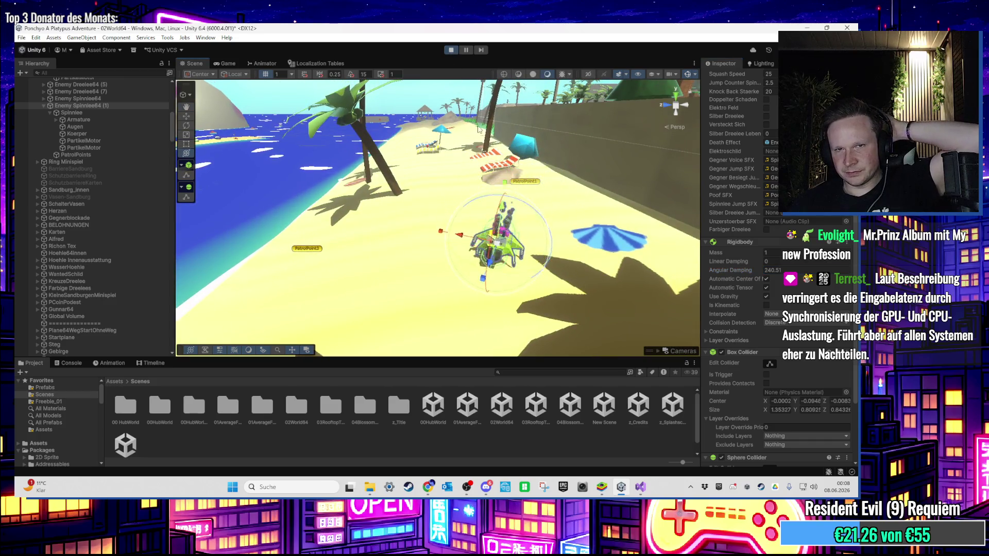
pyautogui.click(452, 50)
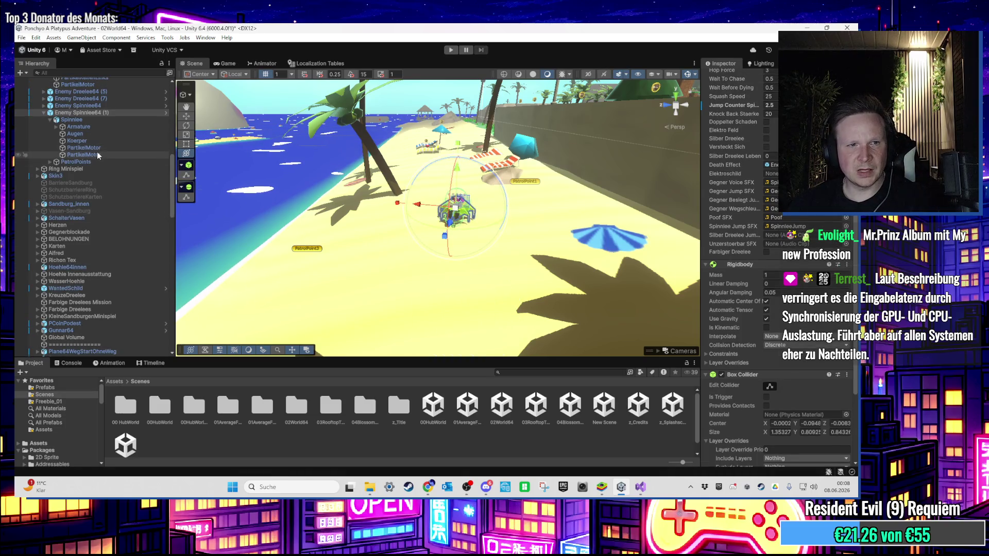
pyautogui.click(50, 162)
pyautogui.click(82, 183)
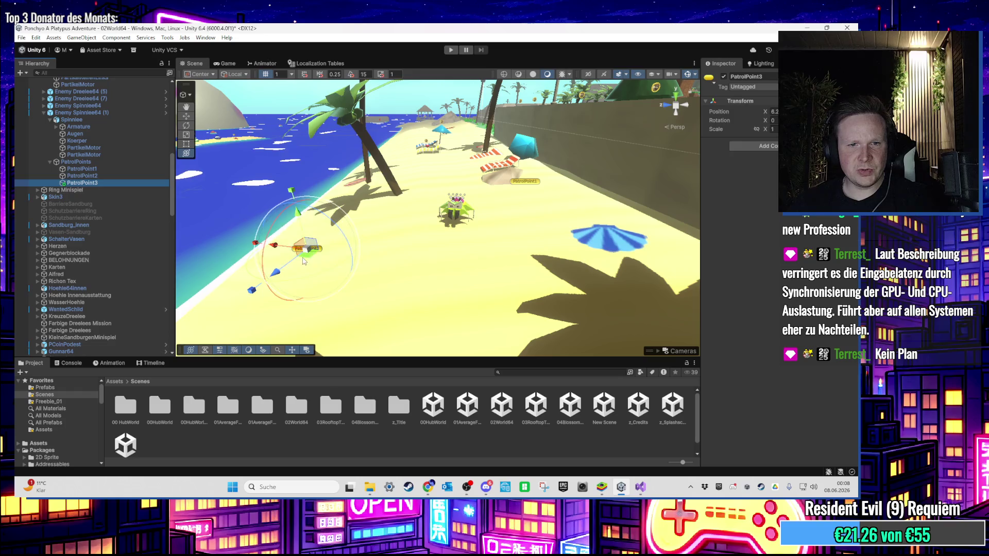
pyautogui.press('f')
pyautogui.moveTo(452, 211)
pyautogui.mouseDown()
pyautogui.moveTo(467, 154)
pyautogui.moveTo(451, 136)
pyautogui.moveTo(446, 163)
pyautogui.moveTo(463, 236)
pyautogui.moveTo(437, 238)
pyautogui.moveTo(495, 190)
pyautogui.moveTo(412, 201)
pyautogui.moveTo(473, 252)
pyautogui.moveTo(433, 217)
pyautogui.moveTo(411, 240)
pyautogui.moveTo(438, 247)
pyautogui.moveTo(397, 254)
pyautogui.moveTo(415, 208)
pyautogui.moveTo(395, 255)
pyautogui.moveTo(397, 309)
pyautogui.moveTo(404, 217)
pyautogui.moveTo(423, 235)
pyautogui.mouseUp()
pyautogui.scroll(-3, 439, 247)
pyautogui.click(404, 216)
pyautogui.press('f')
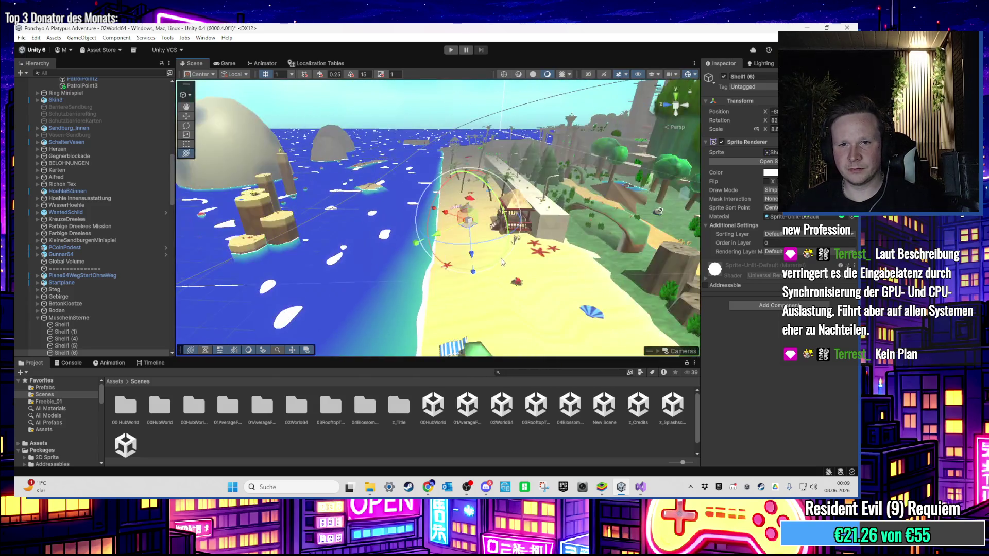
# Step: Fly the view to the sandcastle area and duplicate the sit trigger Sitzen (1)
pyautogui.moveTo(523, 266)
pyautogui.mouseDown()
pyautogui.moveTo(489, 141)
pyautogui.moveTo(519, 260)
pyautogui.moveTo(475, 233)
pyautogui.moveTo(473, 294)
pyautogui.mouseUp()
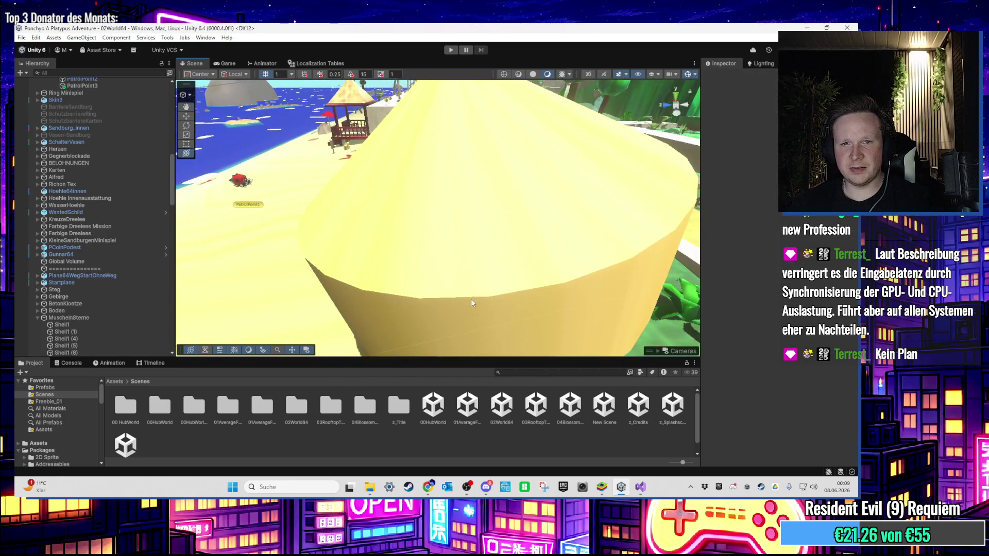
pyautogui.scroll(5, 453, 274)
pyautogui.scroll(-5, 453, 275)
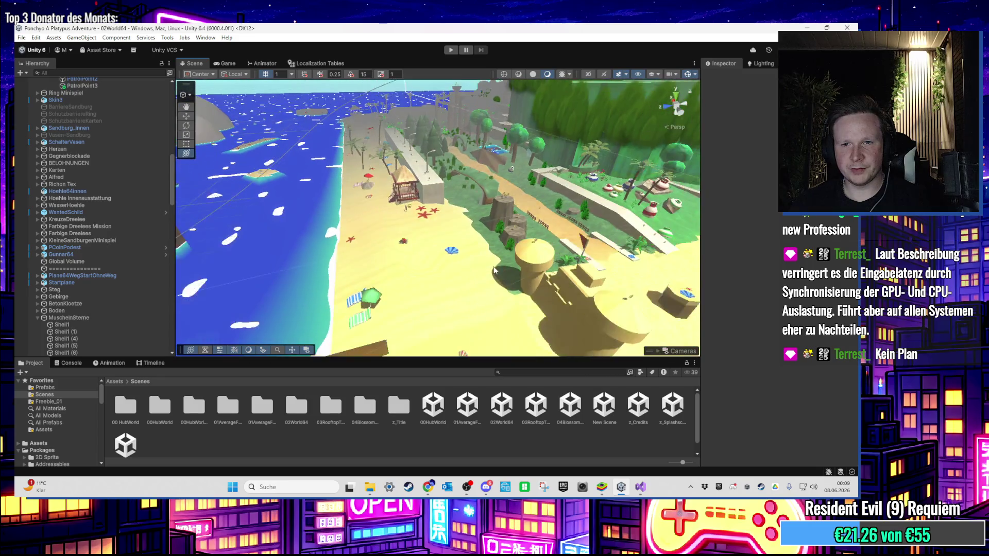
pyautogui.moveTo(472, 259)
pyautogui.mouseDown()
pyautogui.moveTo(402, 225)
pyautogui.moveTo(538, 258)
pyautogui.moveTo(391, 288)
pyautogui.mouseUp()
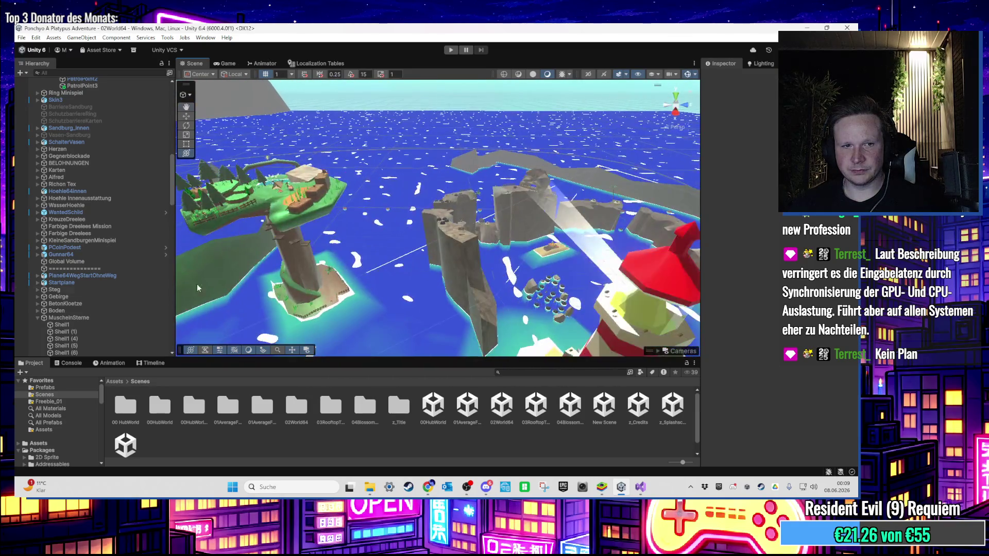
pyautogui.scroll(-15, 133, 317)
pyautogui.doubleClick(63, 317)
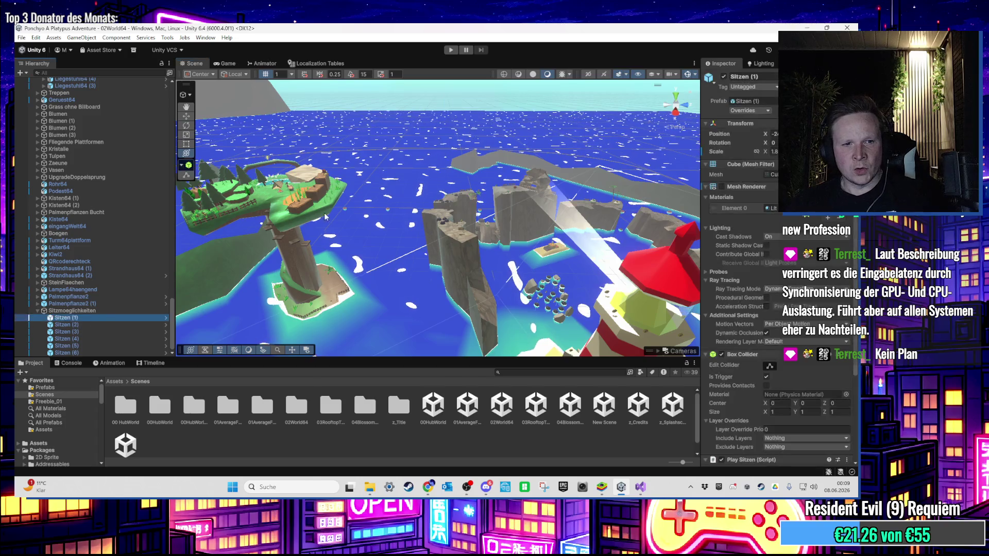
pyautogui.hotkey('ctrl', 'd')
# Step: Move the copy Sitzen (7) onto the park bench by the campfire
pyautogui.moveTo(523, 266); pyautogui.dragTo(318, 290)
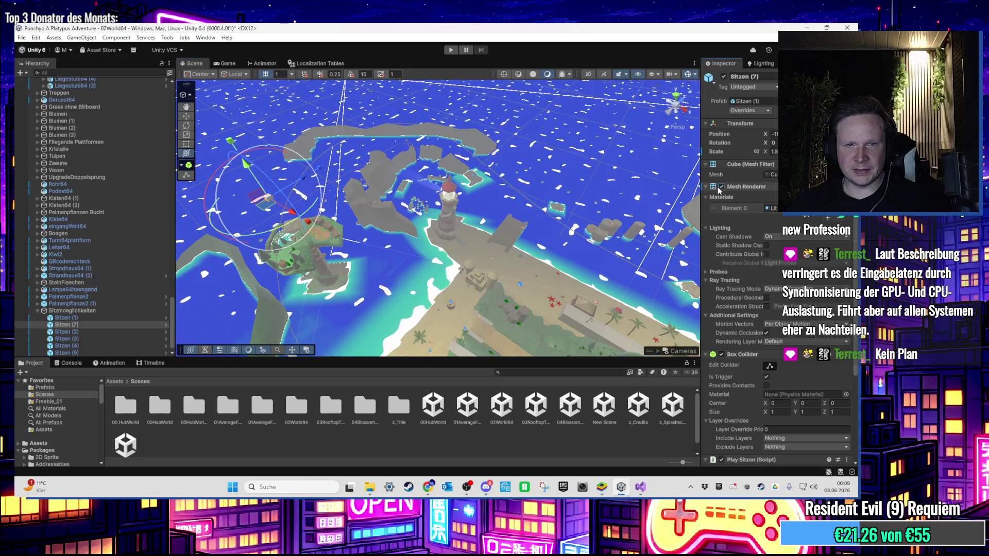
pyautogui.scroll(3, 358, 240)
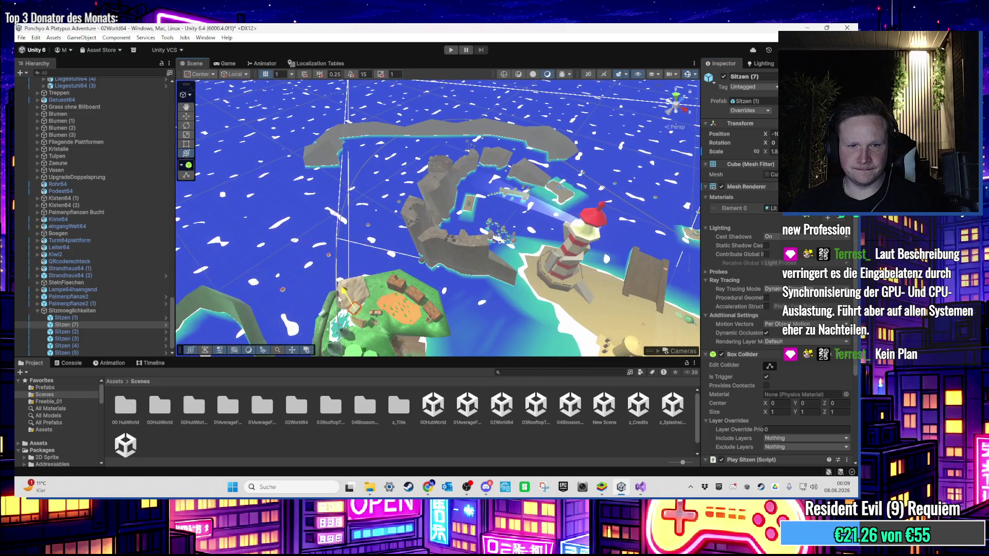
pyautogui.scroll(5, 361, 258)
pyautogui.scroll(5, 368, 252)
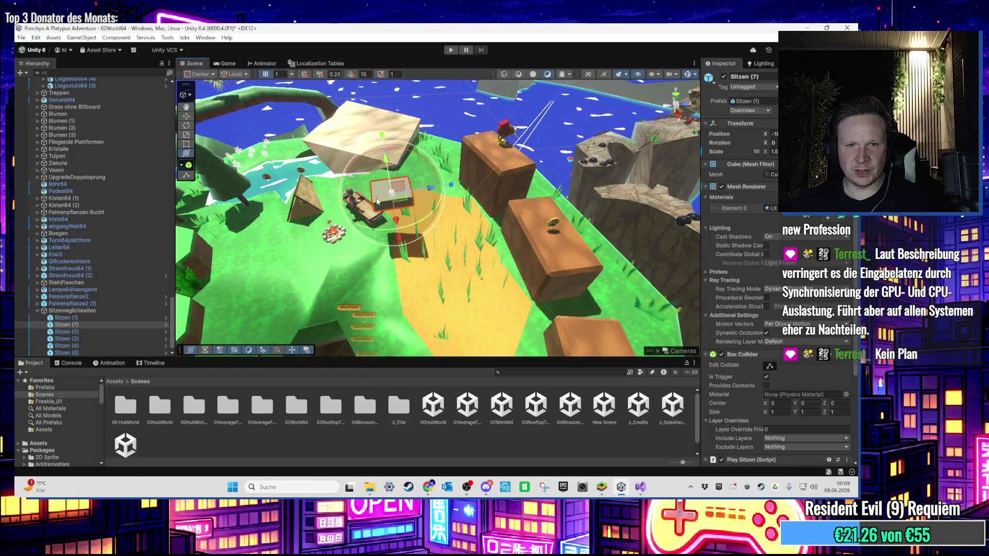
pyautogui.press('f')
pyautogui.moveTo(468, 232)
pyautogui.mouseDown()
pyautogui.moveTo(430, 242)
pyautogui.moveTo(406, 170)
pyautogui.moveTo(398, 219)
pyautogui.mouseUp()
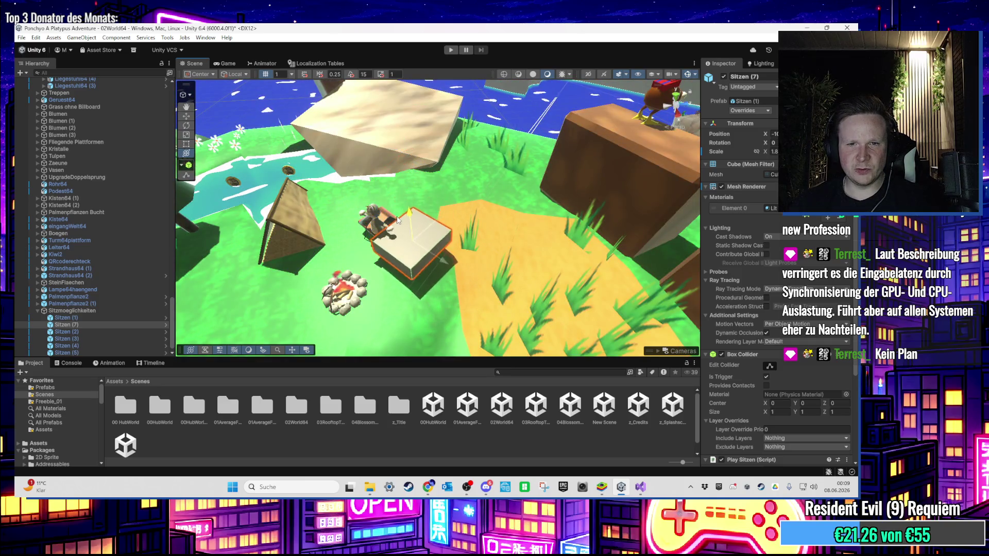
pyautogui.press('f')
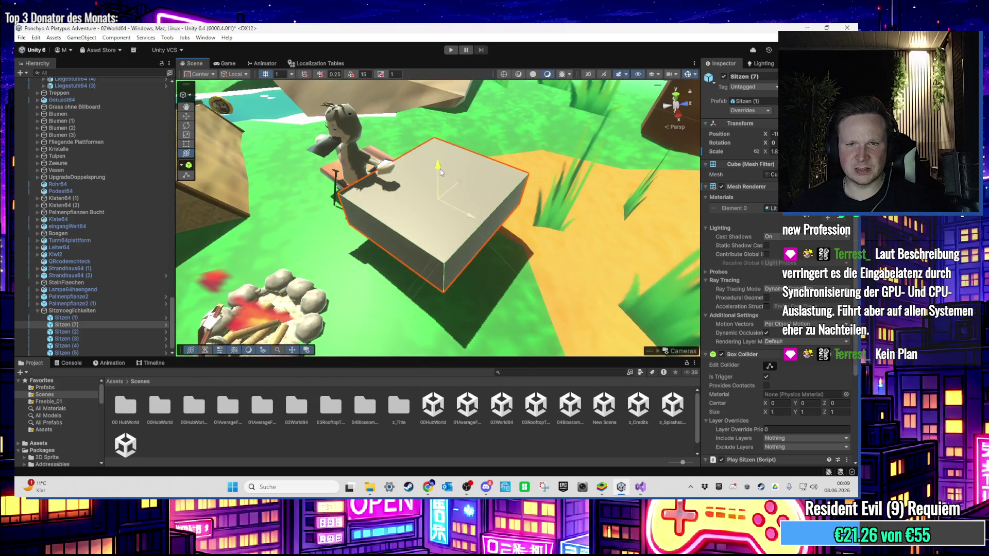
# Step: Shrink Sitzen (7) to about 1.1 scale, raise it slightly above the bench, and start Play
pyautogui.press('e')
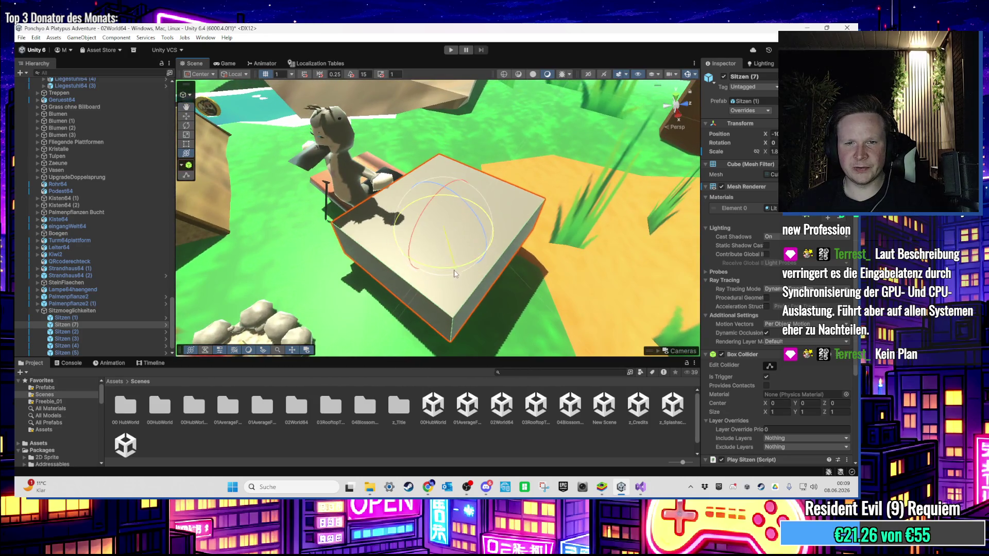
pyautogui.press('r')
pyautogui.moveTo(443, 227); pyautogui.dragTo(441, 248)
pyautogui.moveTo(449, 203)
pyautogui.mouseDown()
pyautogui.moveTo(451, 282)
pyautogui.moveTo(459, 260)
pyautogui.moveTo(446, 277)
pyautogui.mouseUp()
pyautogui.moveTo(446, 242)
pyautogui.mouseDown()
pyautogui.moveTo(454, 141)
pyautogui.moveTo(462, 232)
pyautogui.moveTo(478, 248)
pyautogui.moveTo(489, 242)
pyautogui.mouseUp()
pyautogui.scroll(-5, 756, 362)
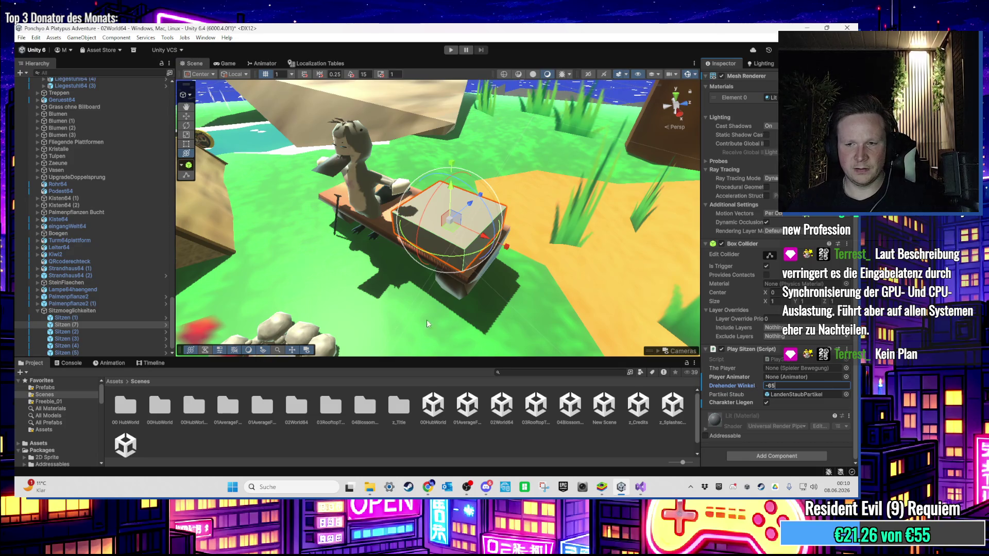
pyautogui.click(451, 50)
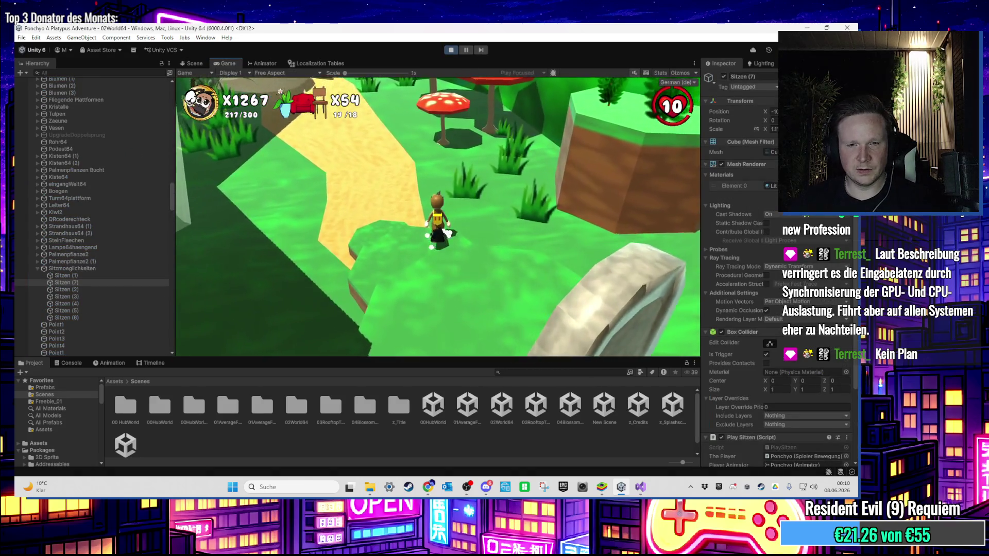
# Step: Run the character through the forest and water, then up the ramp and across the pillar platforms
pyautogui.press('w')
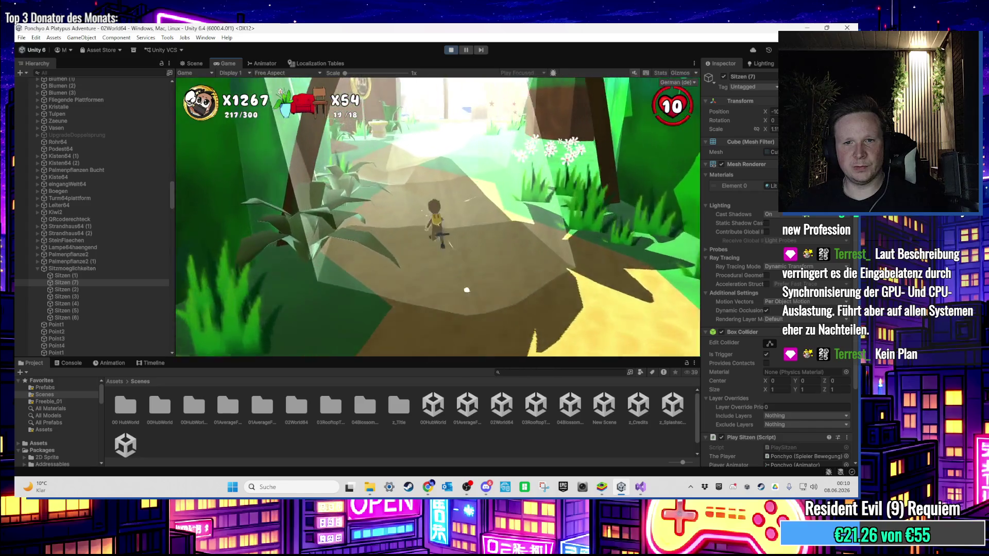
pyautogui.press('w')
pyautogui.press('w')
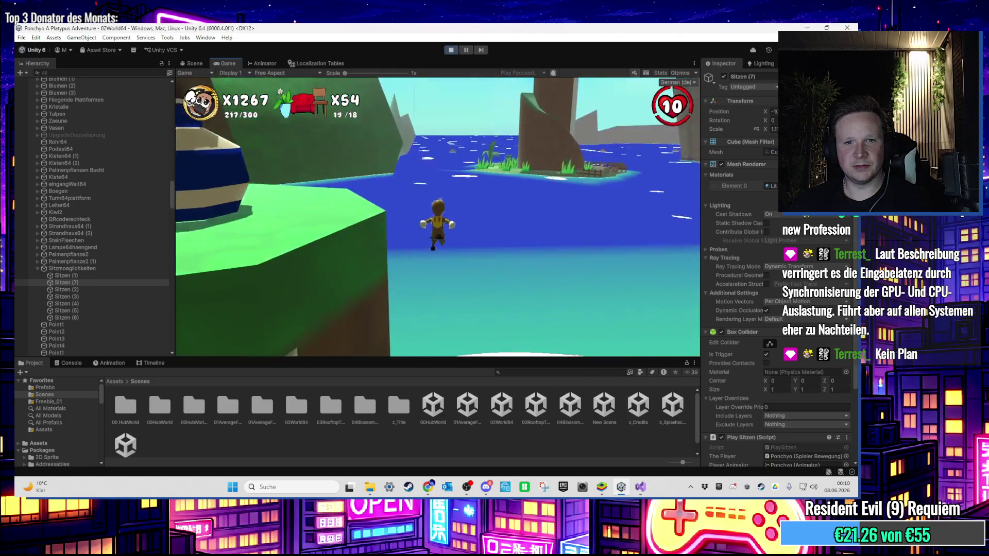
pyautogui.press('w')
pyautogui.press('w')
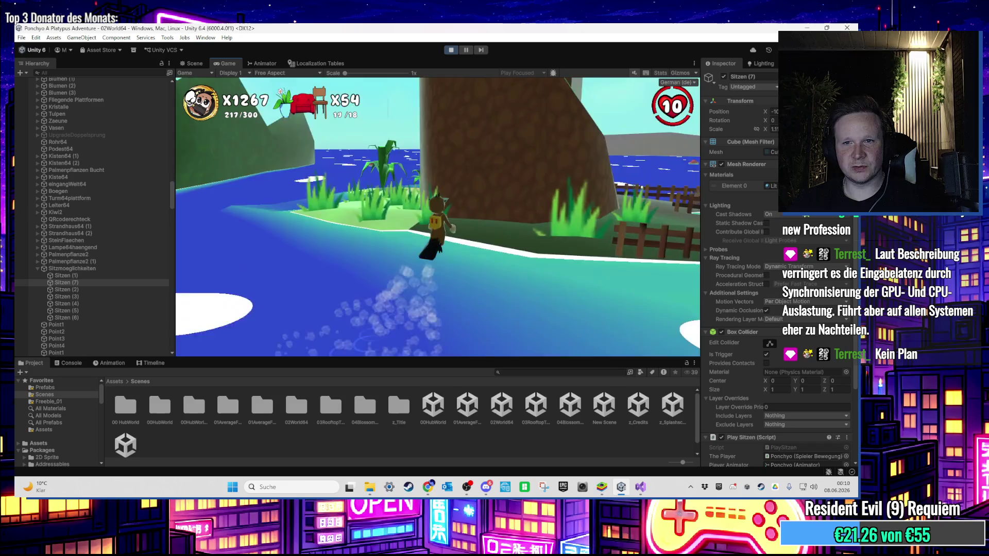
pyautogui.press('w')
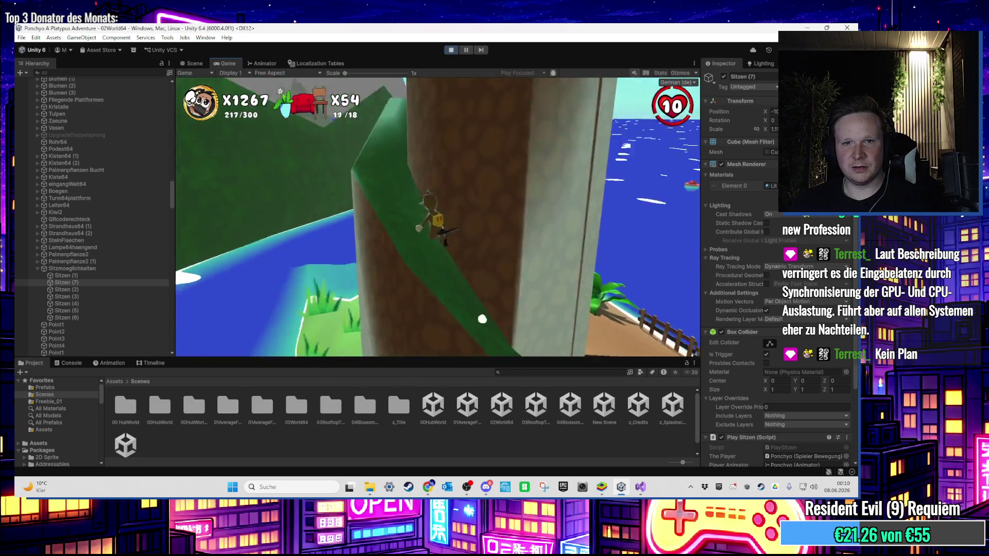
pyautogui.press('w')
pyautogui.press('space')
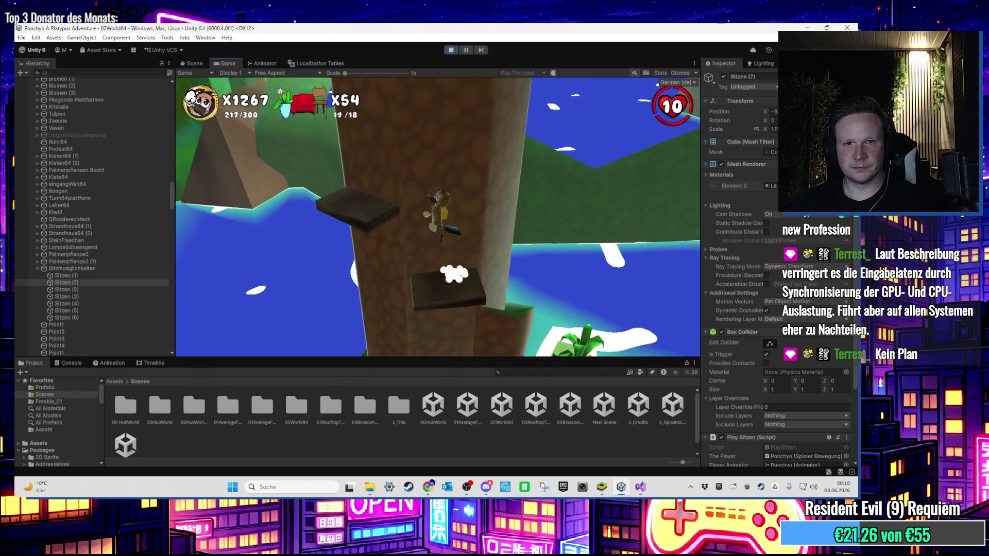
pyautogui.press('space')
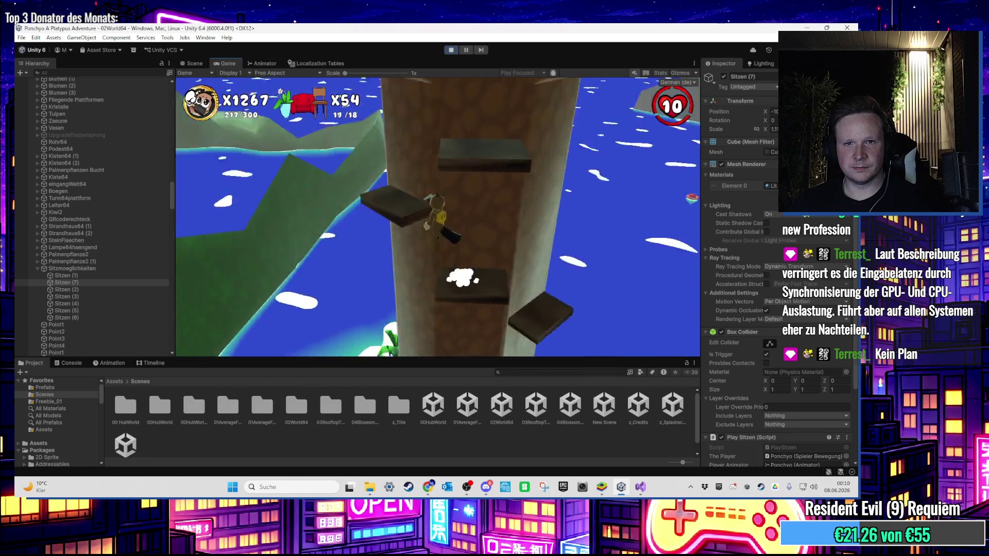
# Step: Reach the campfire and sit on the bench beside Alfred, dismissing his dialogue
pyautogui.press('w')
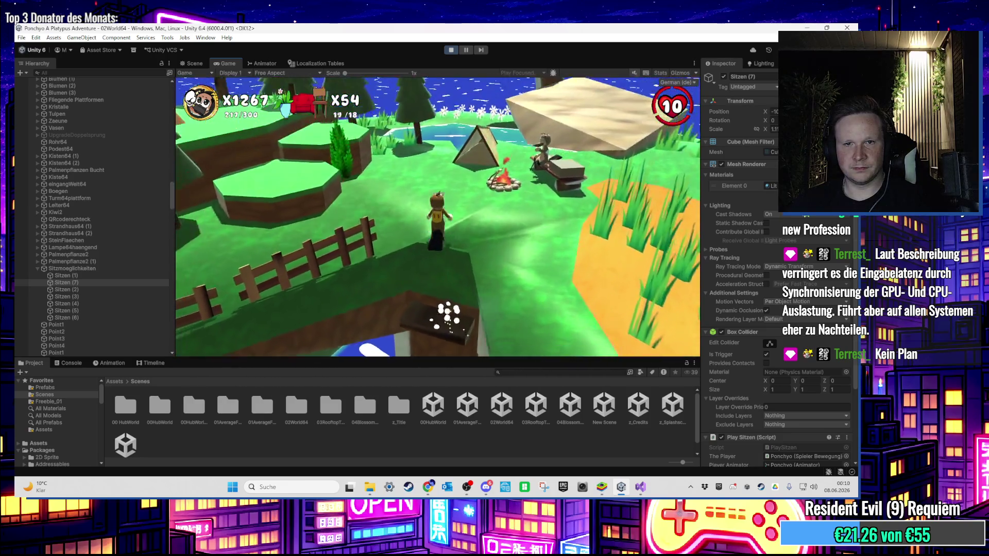
pyautogui.press('w')
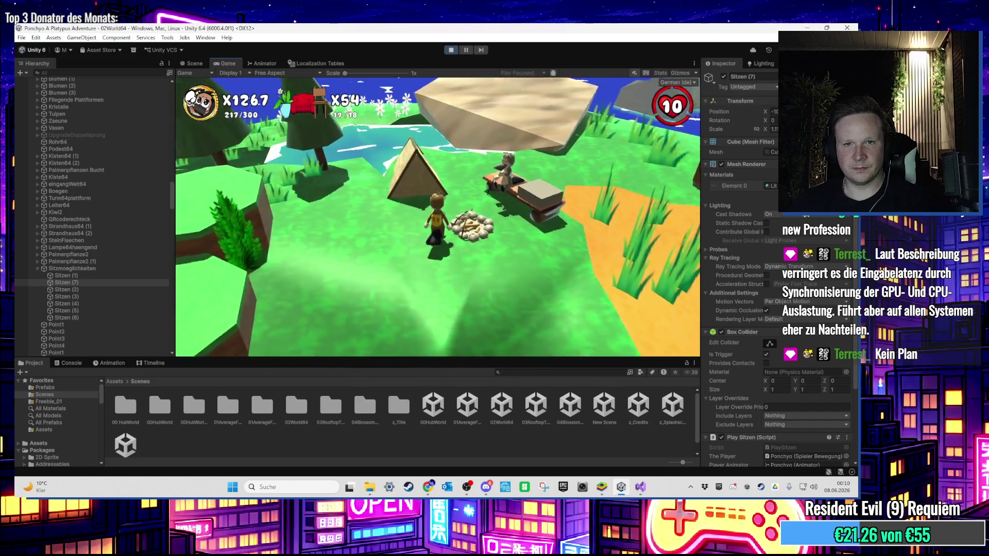
pyautogui.press('w')
pyautogui.press('w')
pyautogui.press('e')
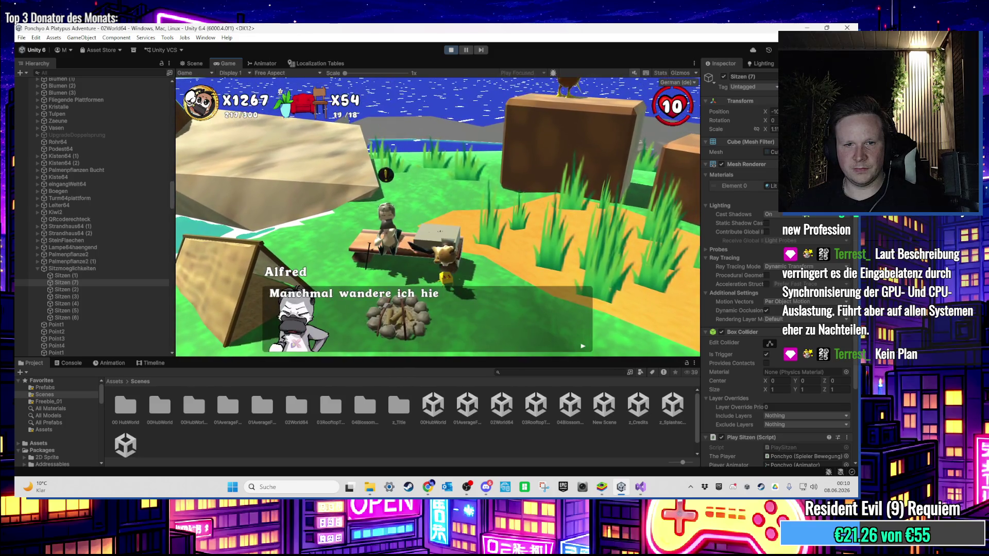
pyautogui.press('e')
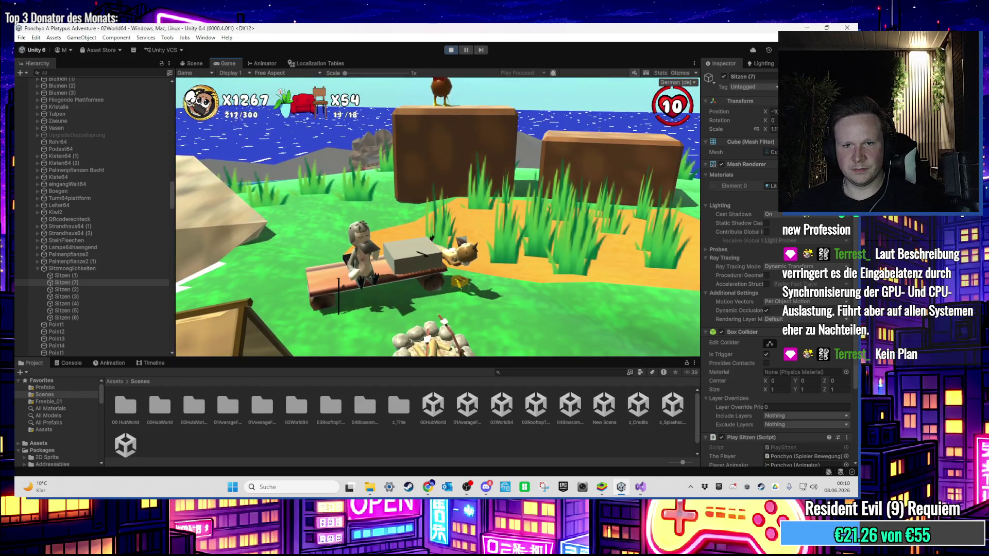
pyautogui.press('super')
pyautogui.scroll(-3, 787, 401)
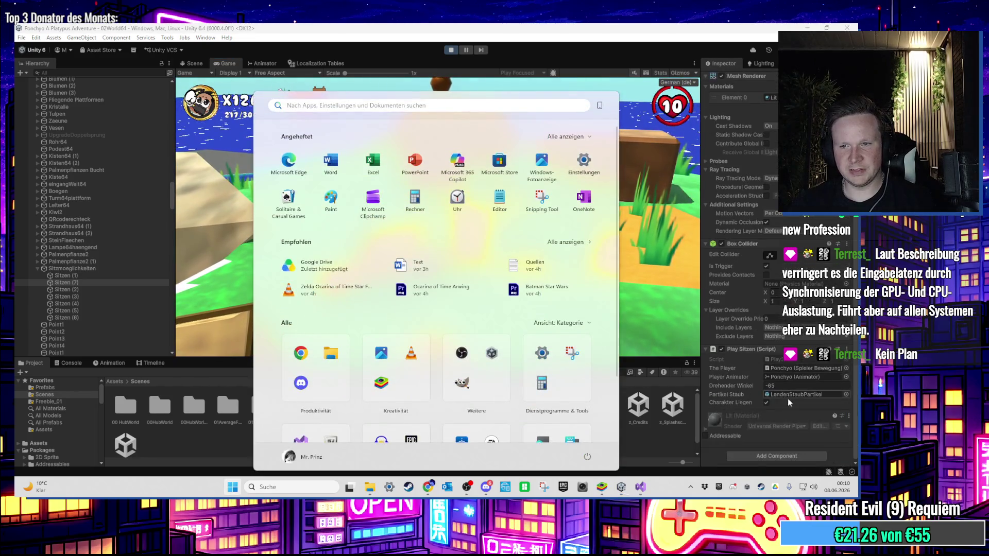
# Step: Switch off Charakter Liegen for the bench and drop its Drehender Winkel to 47
pyautogui.click(767, 403)
pyautogui.press('super')
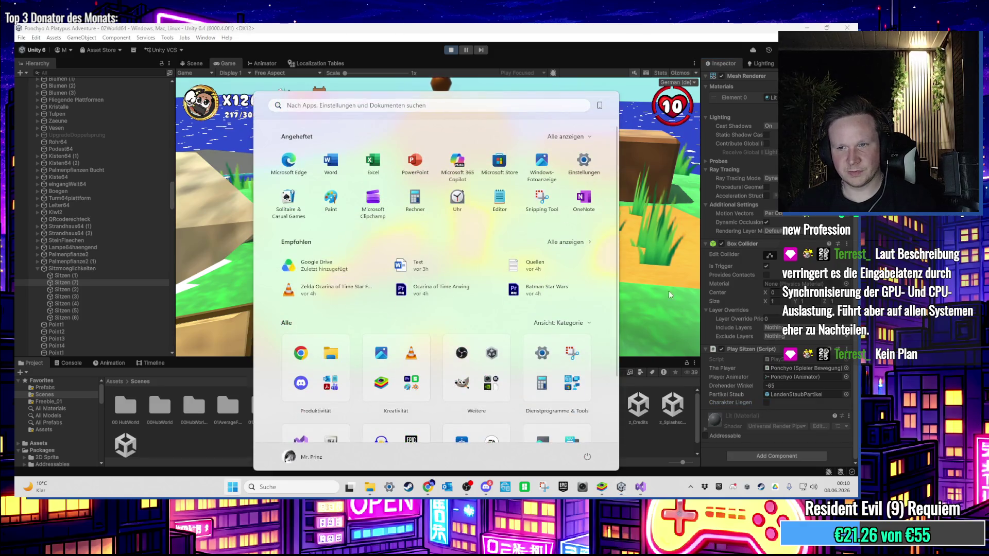
pyautogui.click(763, 378)
pyautogui.click(771, 385)
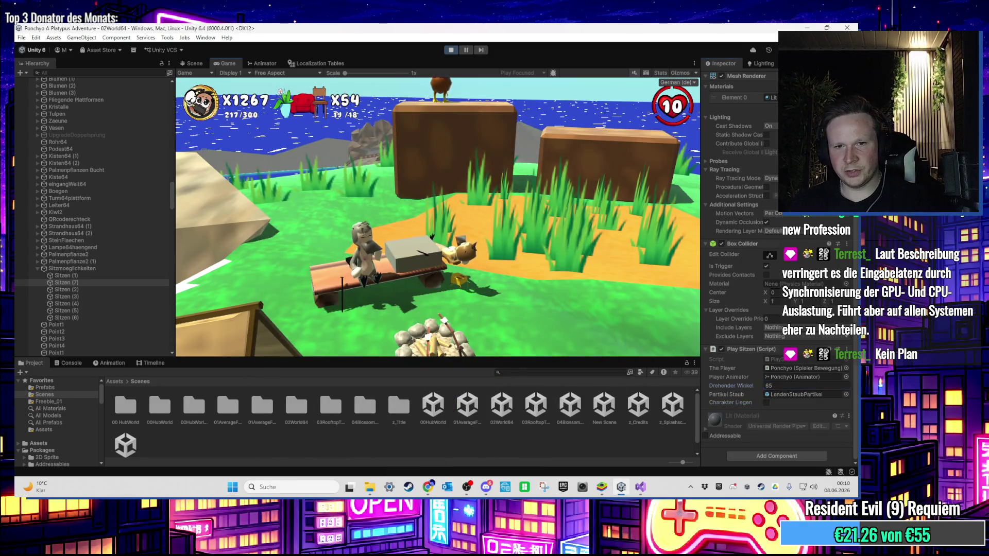
pyautogui.press('Return')
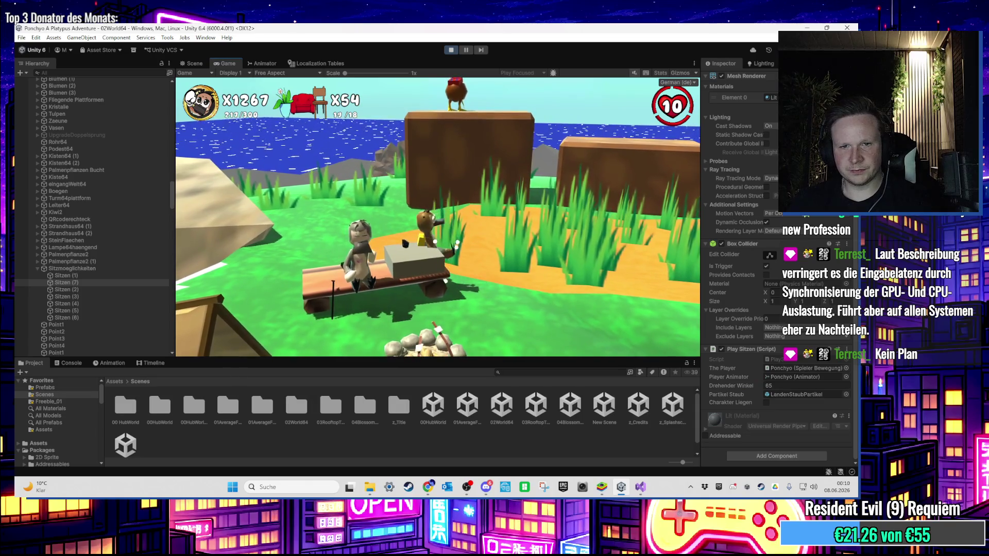
pyautogui.press('super')
pyautogui.click(745, 383)
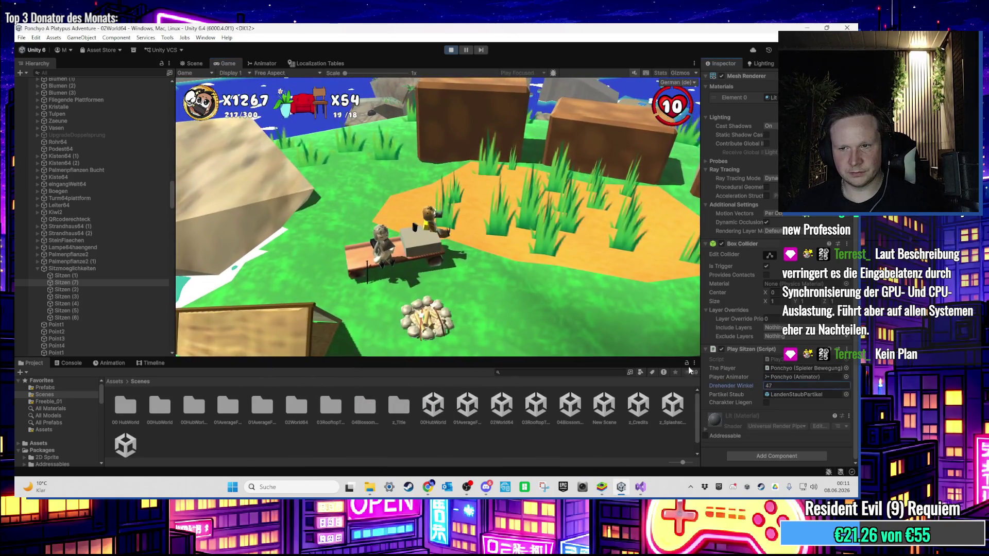
pyautogui.moveTo(746, 383); pyautogui.dragTo(727, 384)
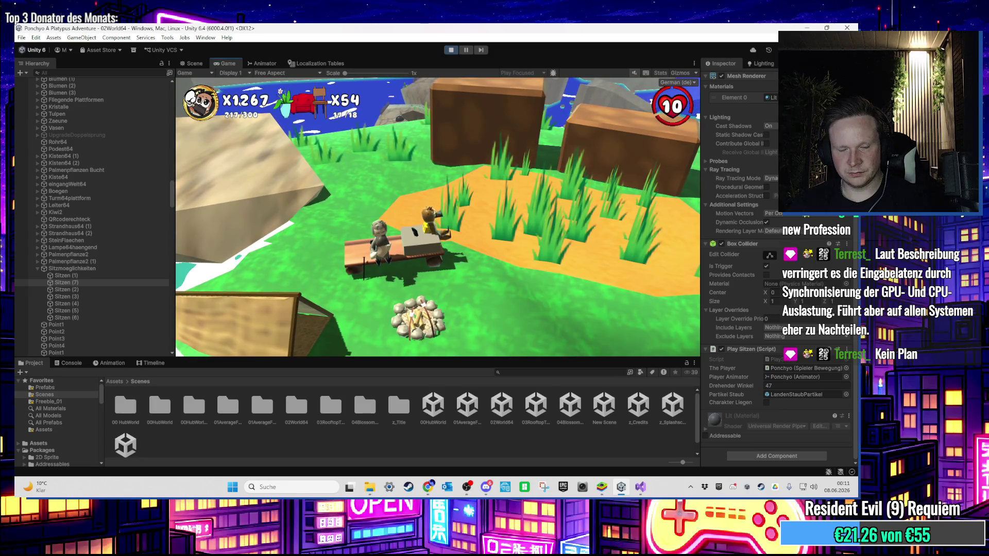
# Step: Retest sitting with the turn angle at 180, then at 160
pyautogui.press('super')
pyautogui.click(742, 385)
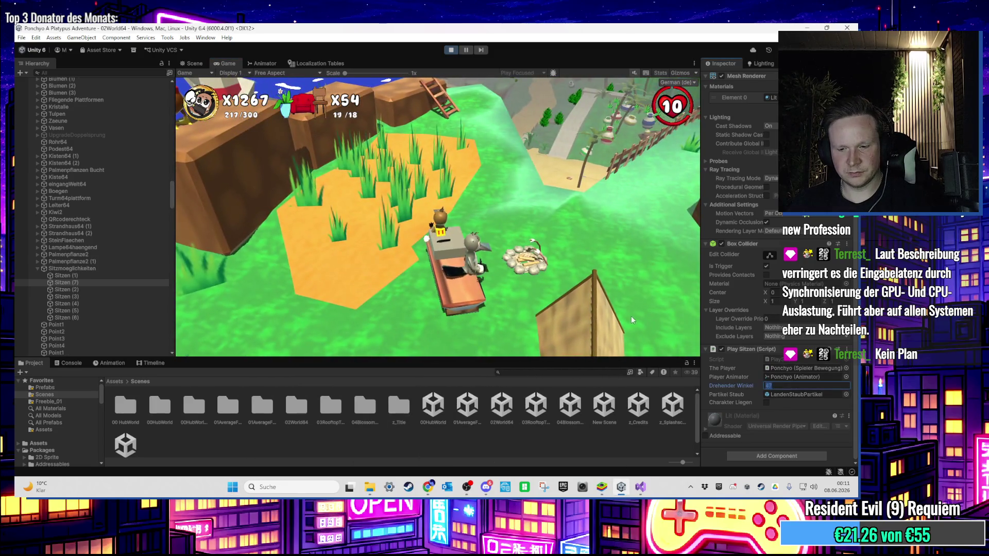
pyautogui.click(806, 385)
pyautogui.write('180')
pyautogui.press('Return')
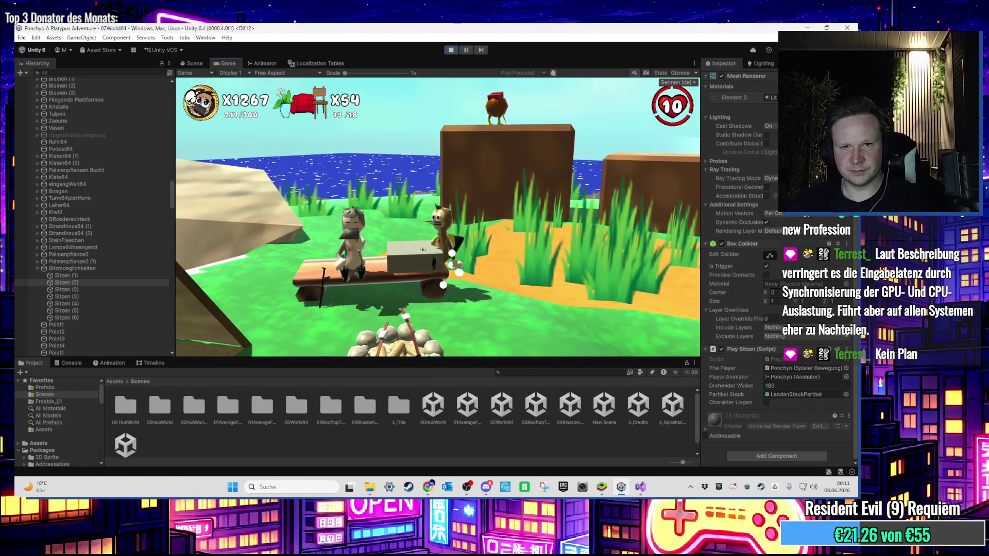
pyautogui.press('super')
pyautogui.click(732, 385)
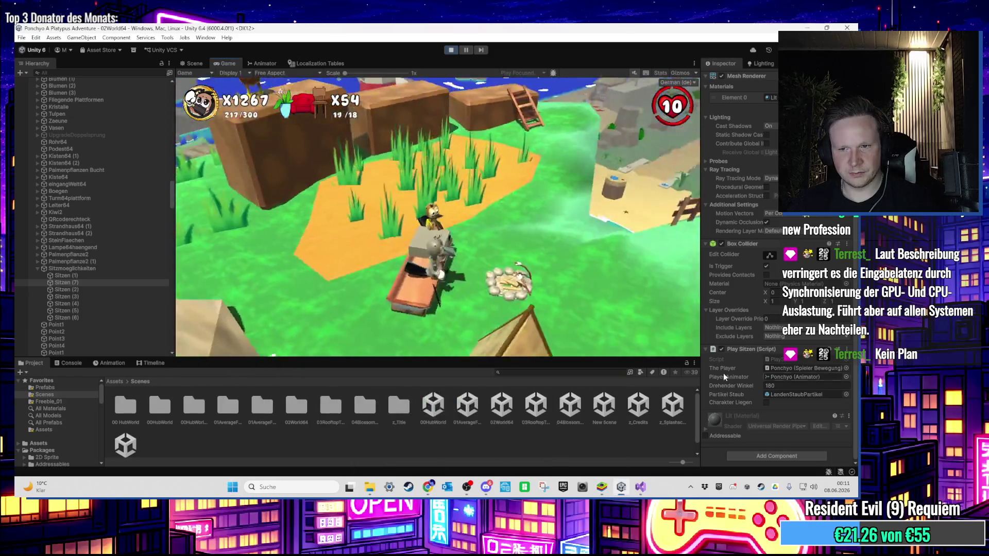
pyautogui.write('160')
pyautogui.press('Return')
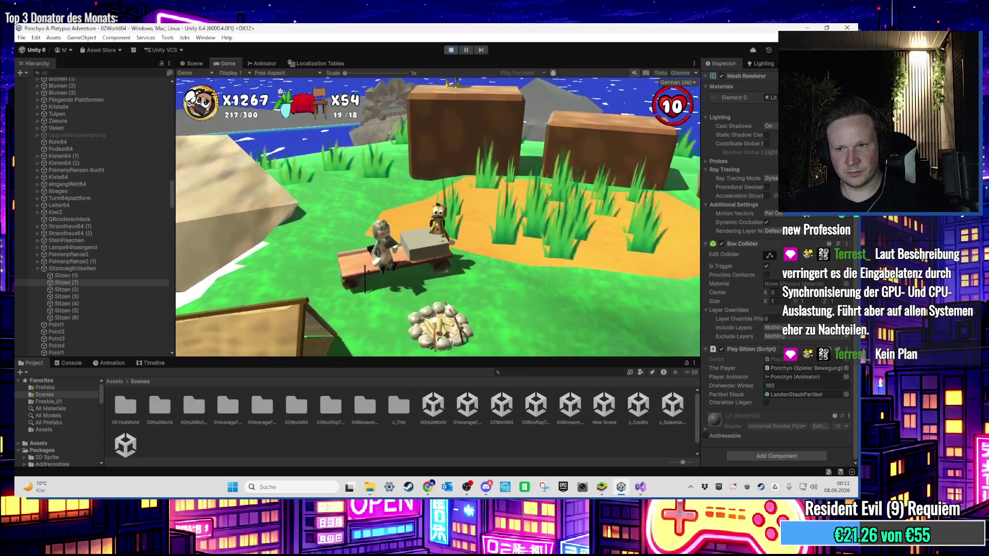
# Step: Refine the turn angle to 150, then to 145
pyautogui.press('super')
pyautogui.click(786, 386)
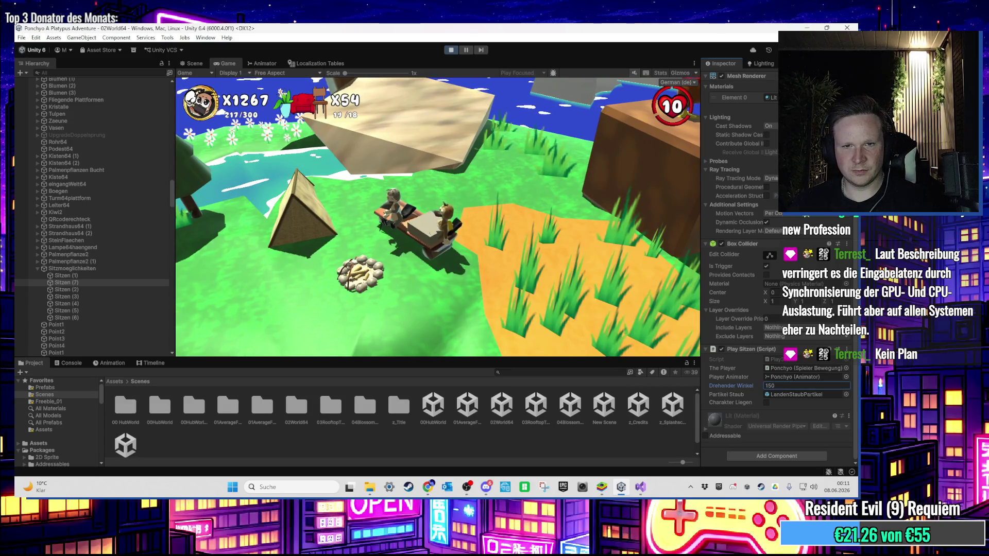
pyautogui.press('Return')
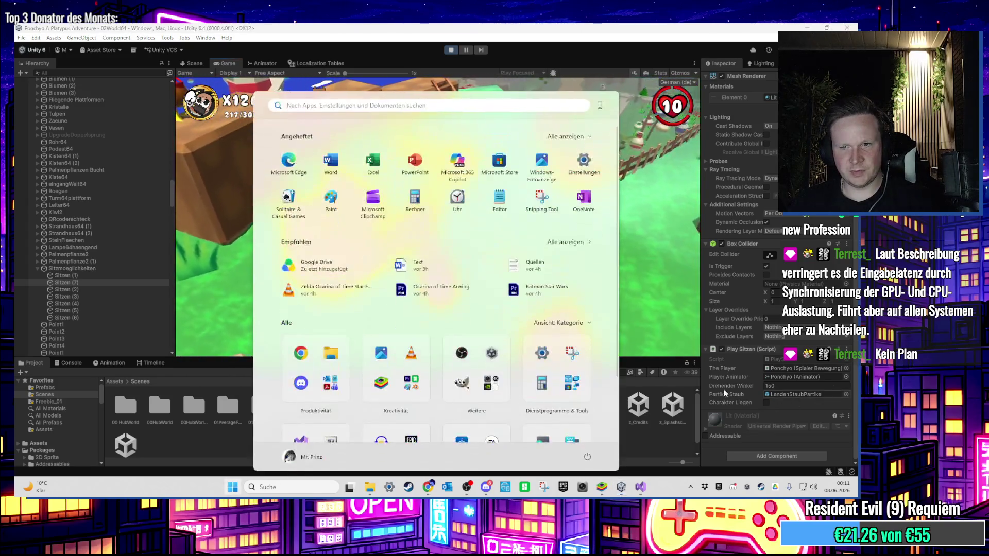
pyautogui.moveTo(724, 390); pyautogui.dragTo(734, 387)
pyautogui.click(778, 385)
pyautogui.write('154')
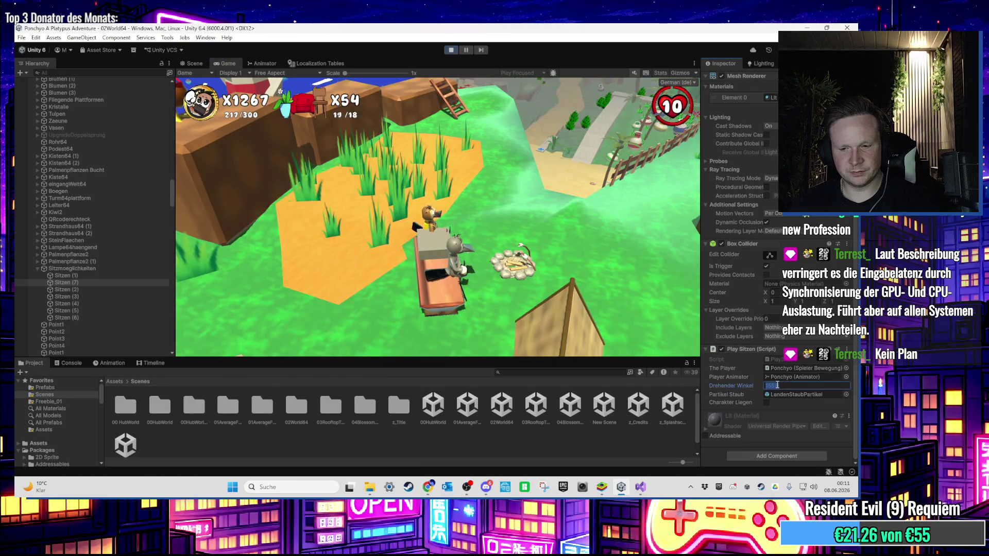
pyautogui.press('BackSpace')
pyautogui.press('BackSpace')
pyautogui.write('45')
pyautogui.press('Return')
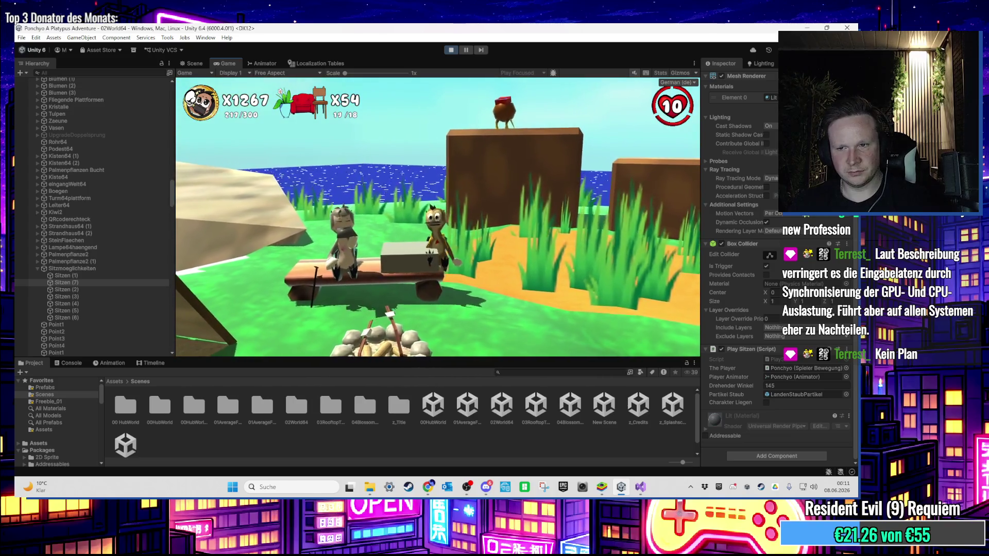
# Step: Settle the turn angle at 140, close Alfred's dialogue, and stop the play-test
pyautogui.press('super')
pyautogui.click(785, 386)
pyautogui.write('140')
pyautogui.press('Return')
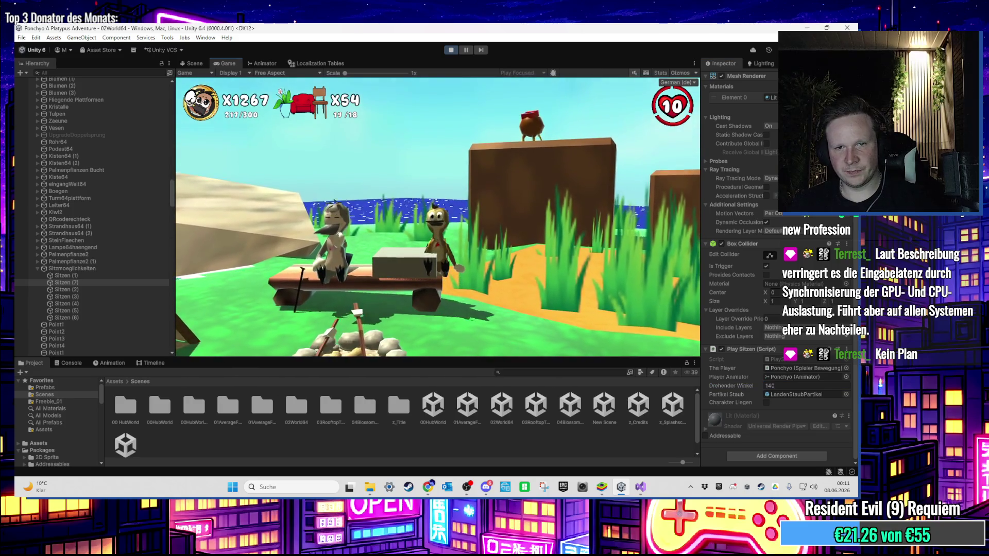
pyautogui.press('super')
pyautogui.click(450, 59)
pyautogui.press('super')
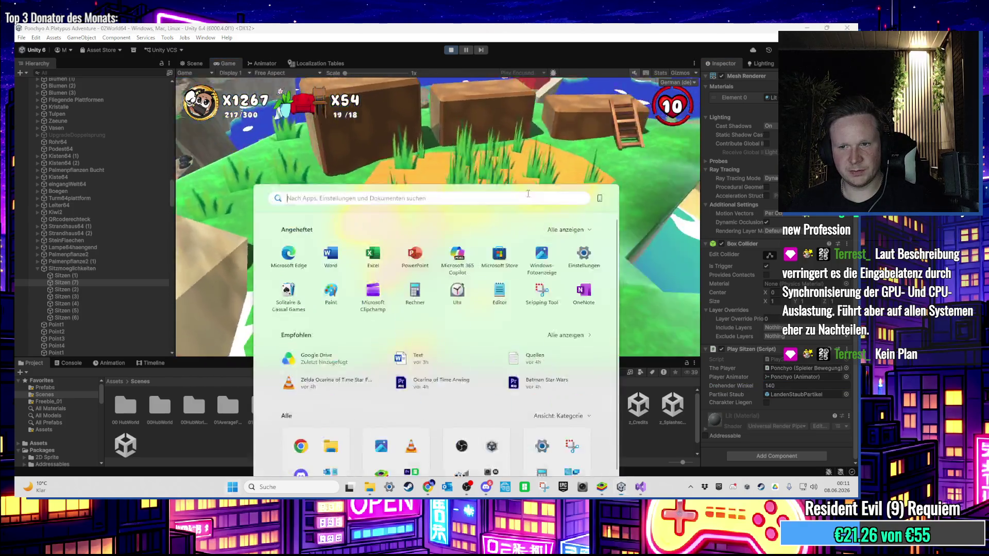
pyautogui.click(330, 160)
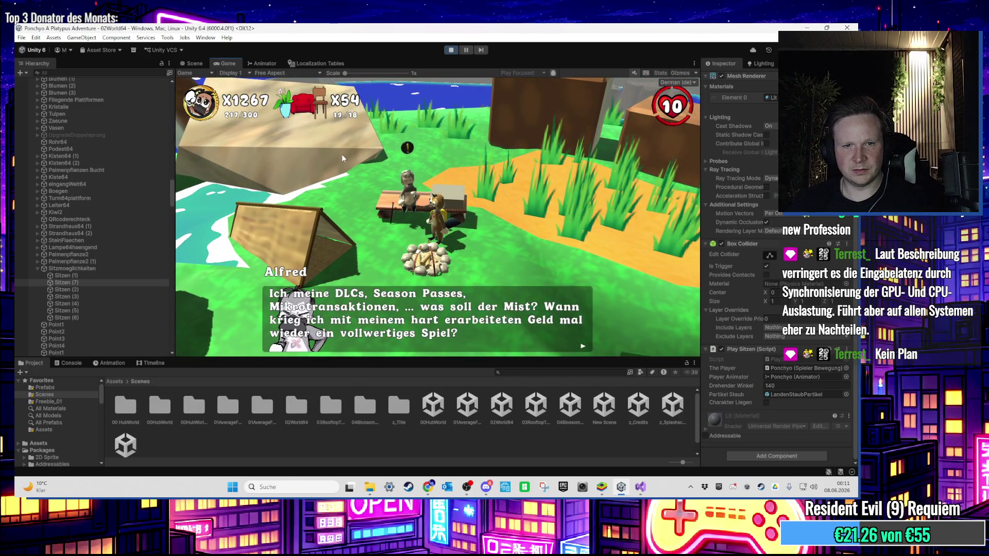
pyautogui.press('space')
pyautogui.press('super')
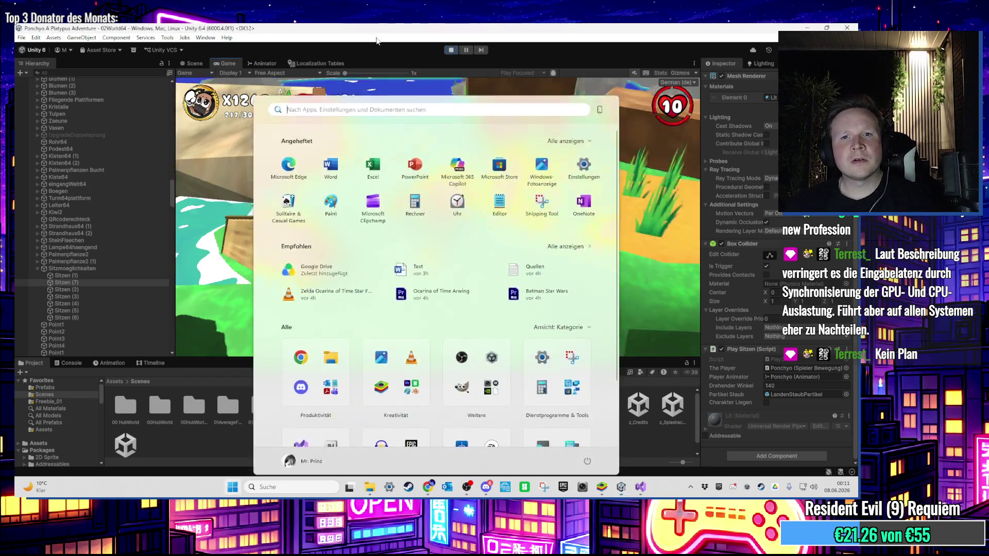
pyautogui.click(452, 50)
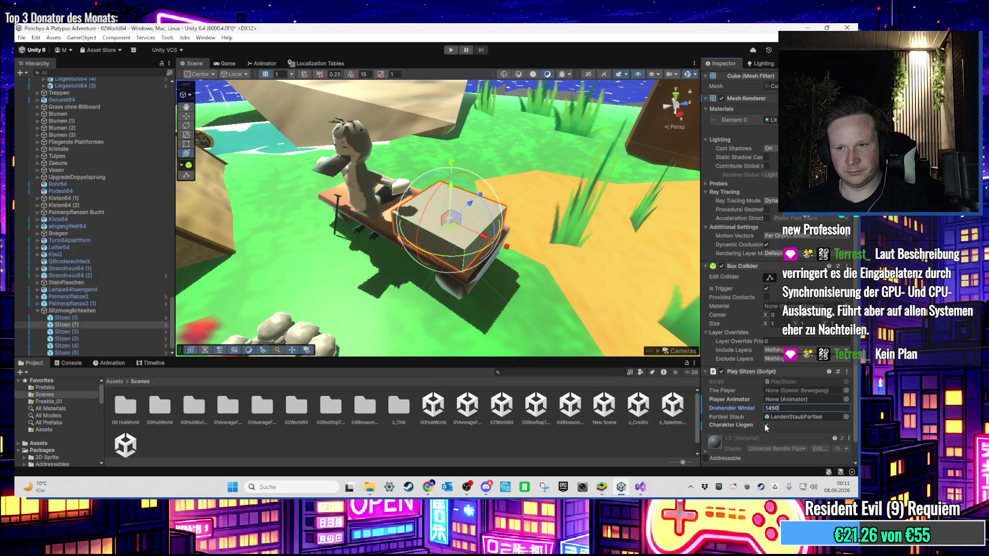
# Step: Keep the bench trigger's turn angle at 140, untick Charakter Liegen, and frame Alfred
pyautogui.press('BackSpace')
pyautogui.click(766, 424)
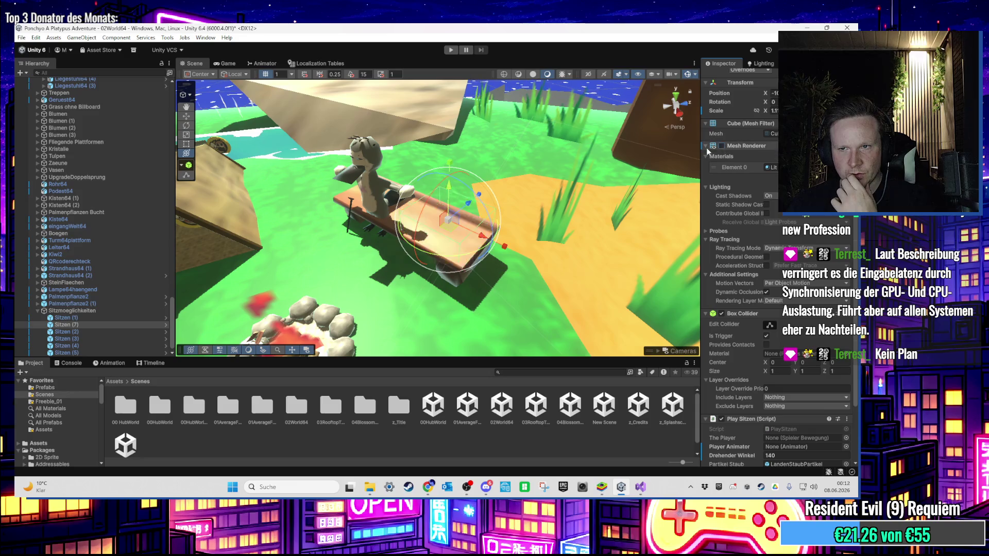
pyautogui.click(352, 169)
pyautogui.press('f')
pyautogui.scroll(-4, 778, 267)
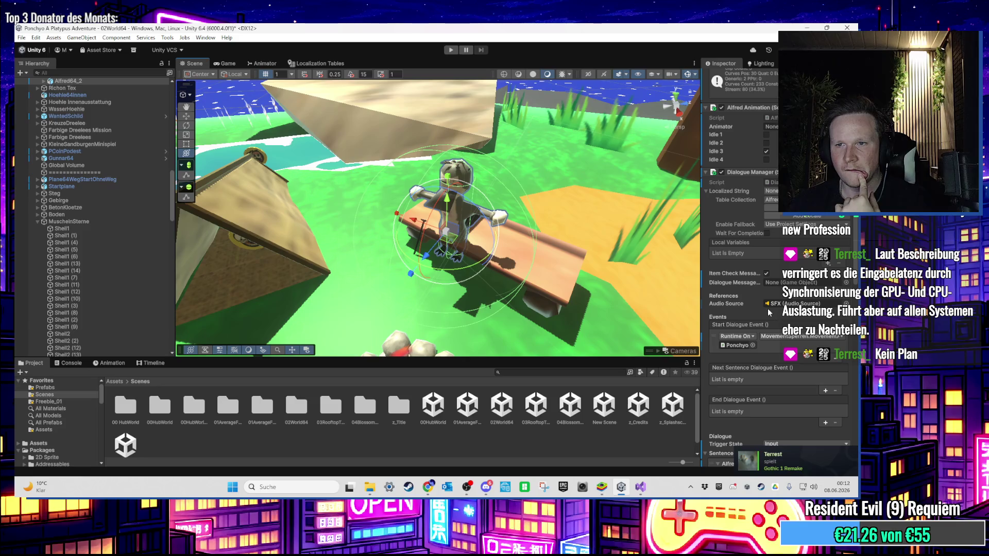
pyautogui.scroll(-3, 755, 295)
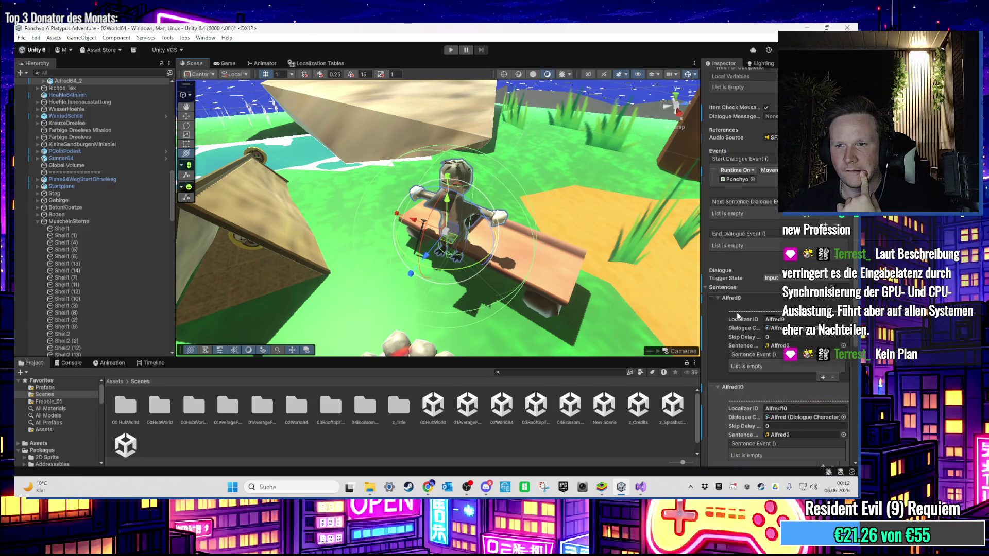
pyautogui.scroll(2, 734, 314)
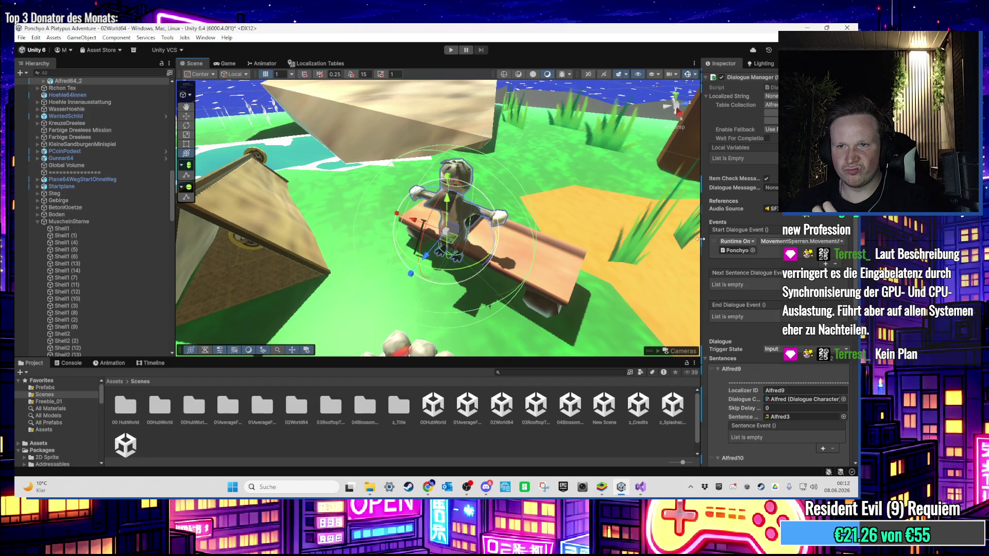
# Step: Widen the Inspector and select Alfred64 to view its Dialogue Manager
pyautogui.moveTo(701, 238); pyautogui.dragTo(570, 240)
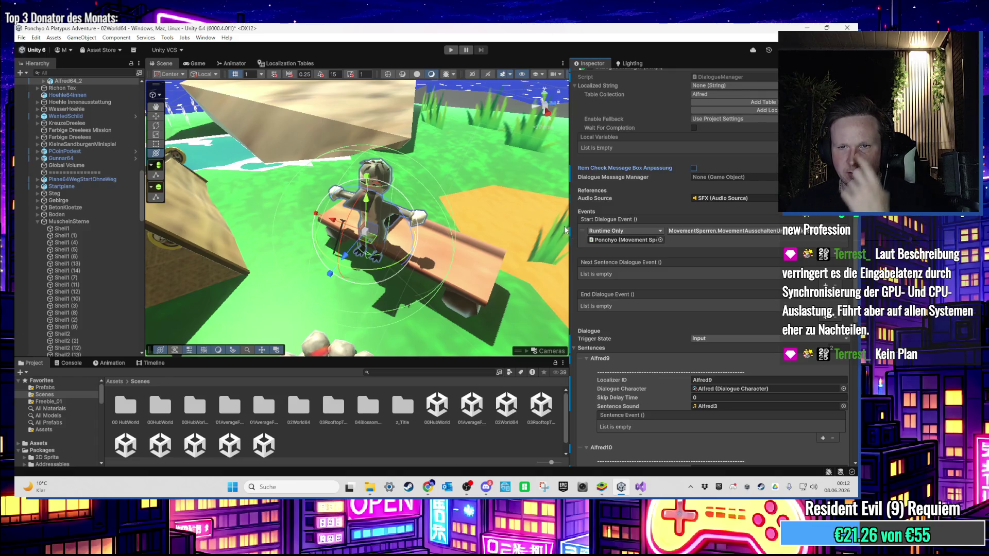
pyautogui.moveTo(568, 226); pyautogui.dragTo(633, 227)
pyautogui.scroll(3, 141, 161)
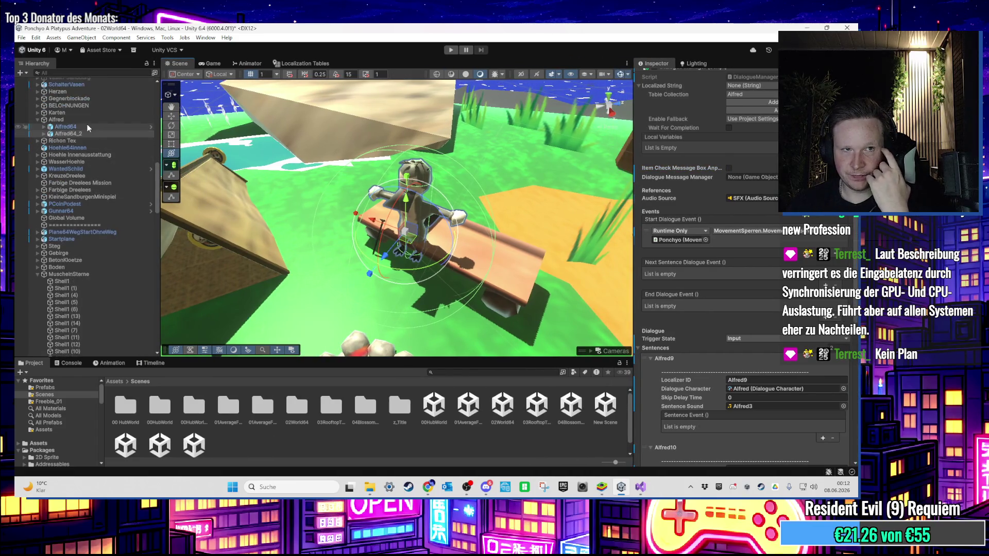
pyautogui.click(87, 127)
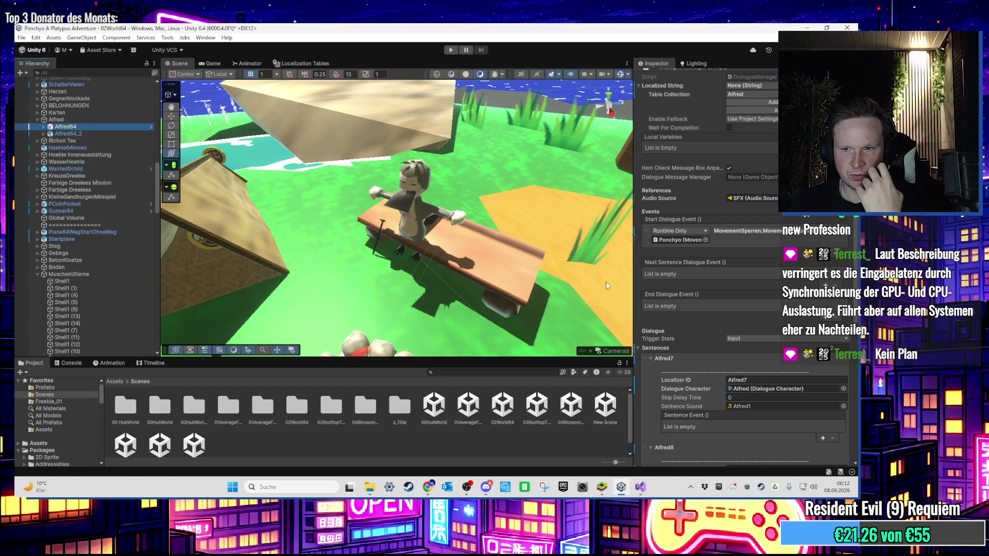
pyautogui.scroll(2, 674, 290)
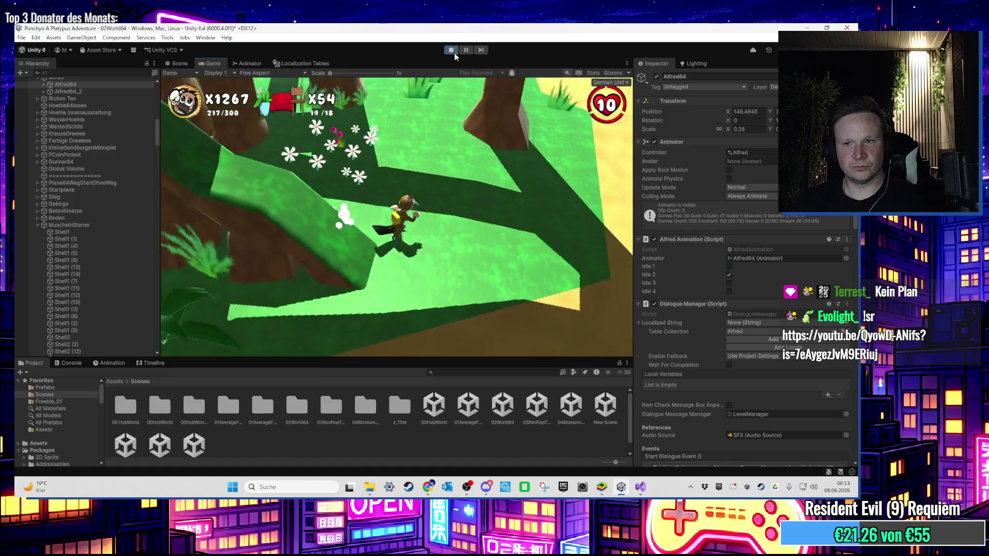
# Step: Stop the play-test and drag Sitzen (7) to the bottom of Sitzmoeglichkeiten
pyautogui.click(455, 53)
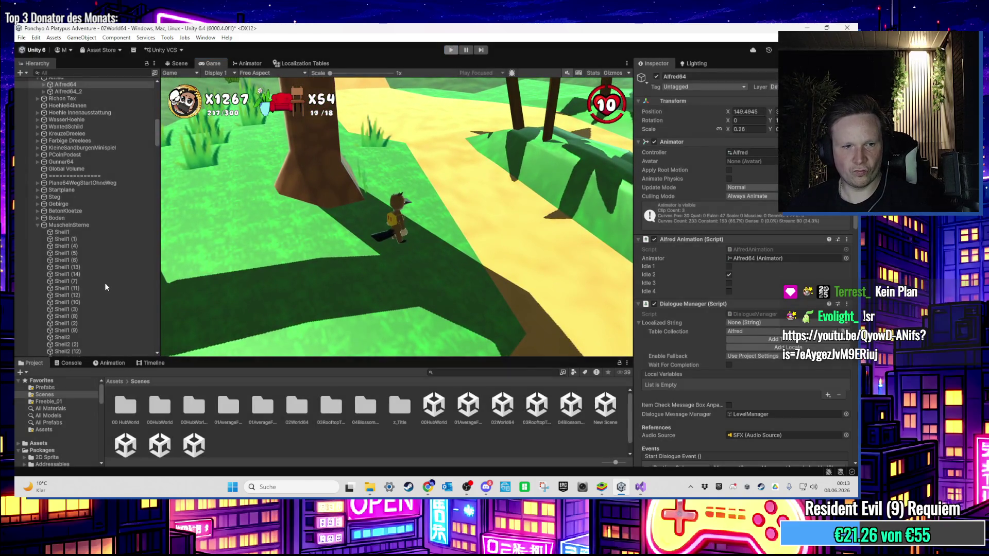
pyautogui.scroll(-10, 108, 299)
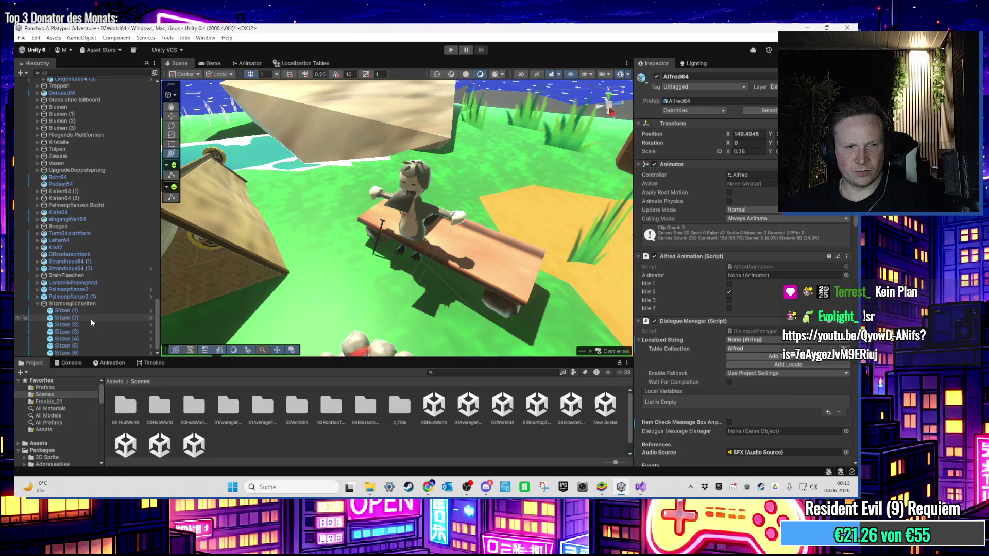
pyautogui.click(88, 318)
pyautogui.moveTo(94, 358); pyautogui.dragTo(92, 341)
# Step: Select the Sitzmoeglichkeiten group and the 03RooftopTrouble scene asset
pyautogui.press('Down')
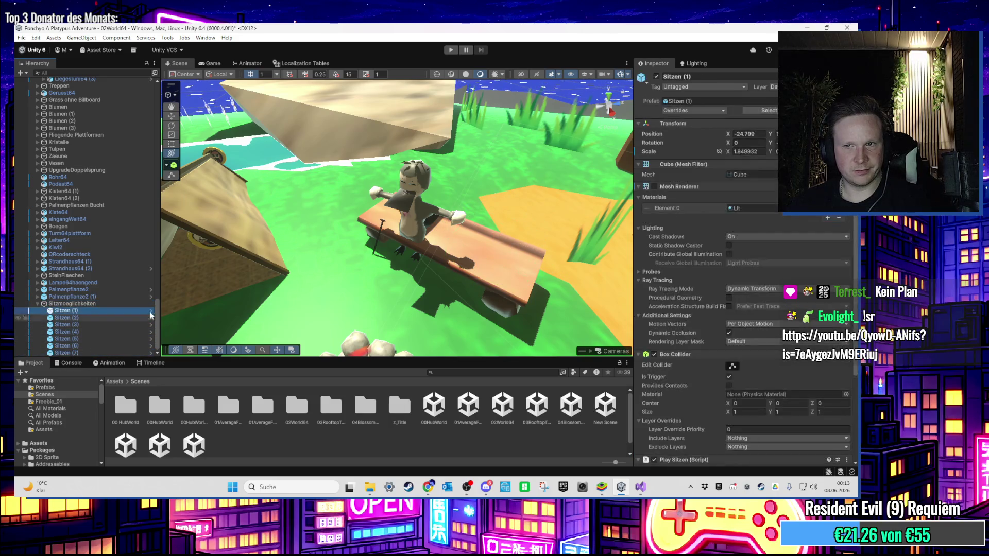
pyautogui.click(103, 303)
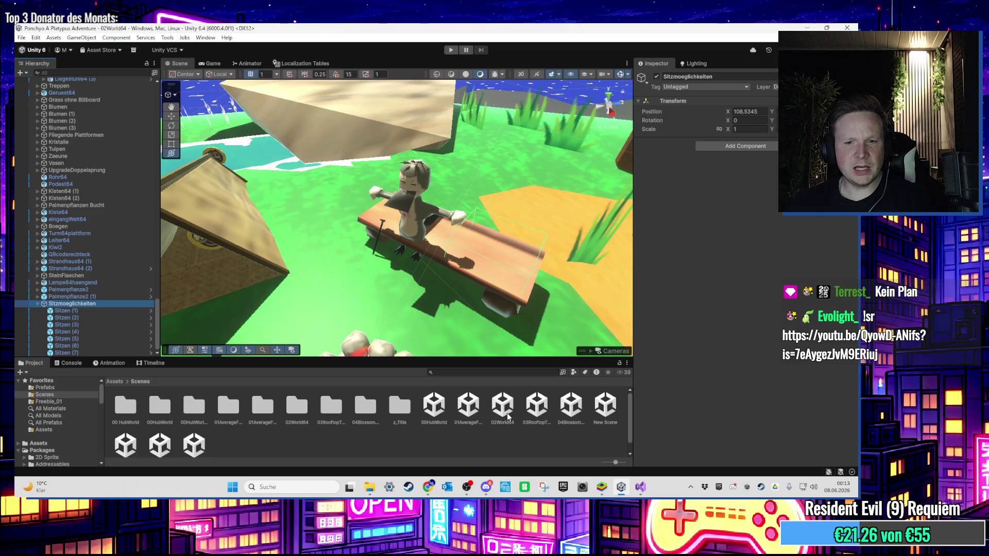
pyautogui.click(536, 407)
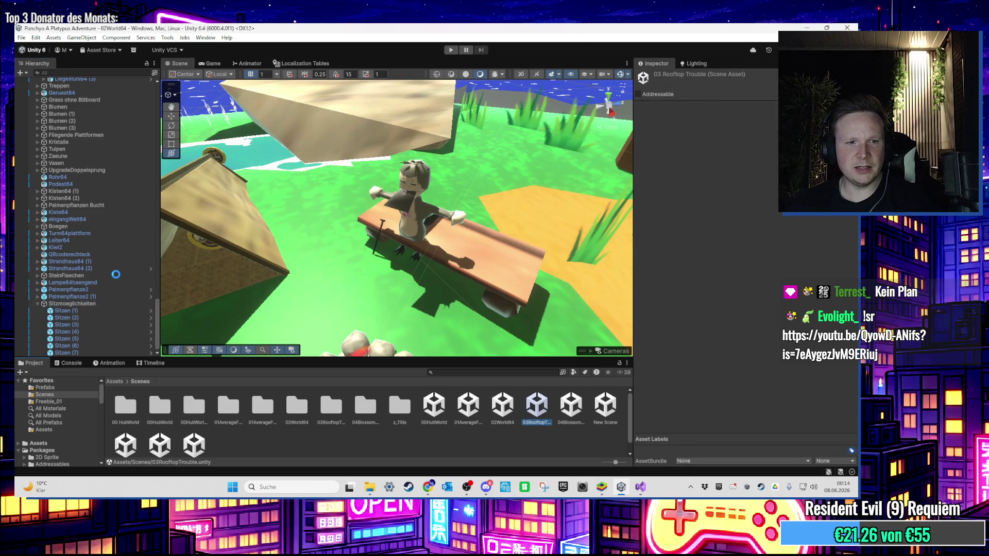
# Step: Filter the Hierarchy by name and frame the chair's Sitzflaeche seat in the rooftop scene
pyautogui.scroll(15, 103, 267)
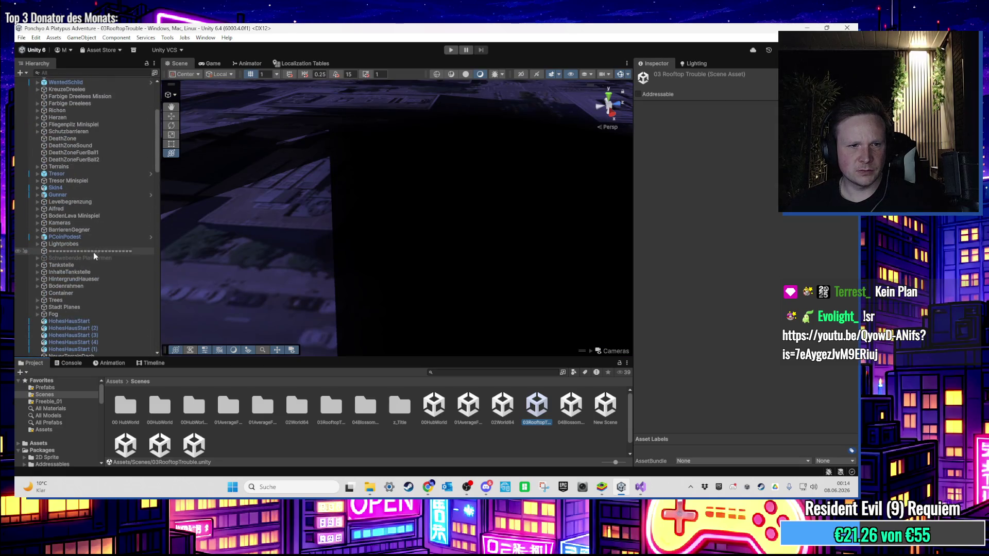
pyautogui.scroll(3, 94, 258)
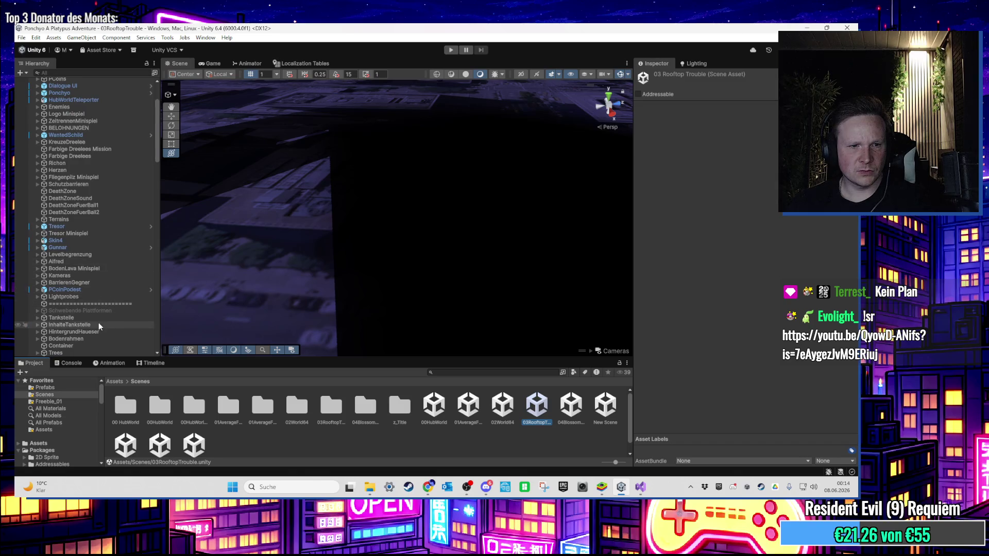
pyautogui.scroll(5, 100, 319)
pyautogui.click(80, 73)
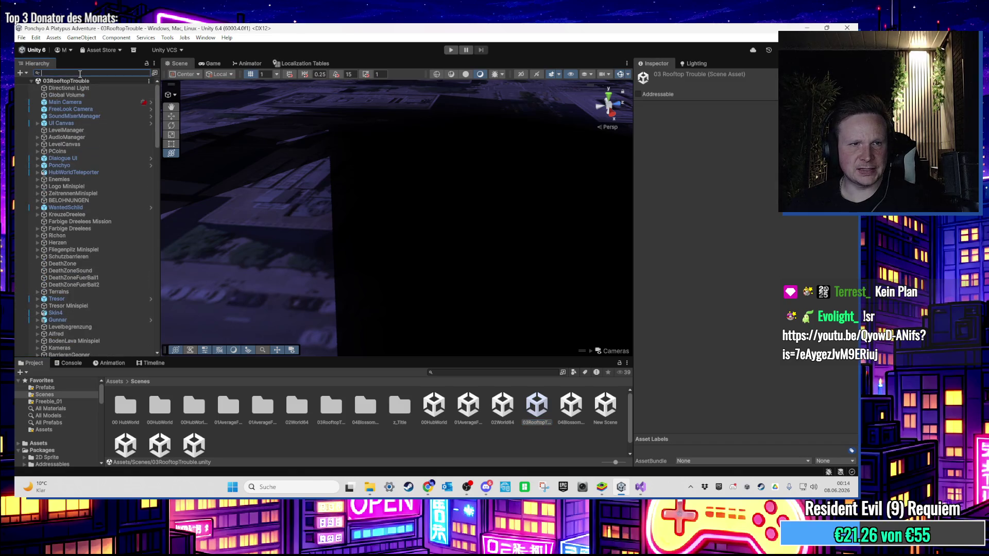
pyautogui.write('a')
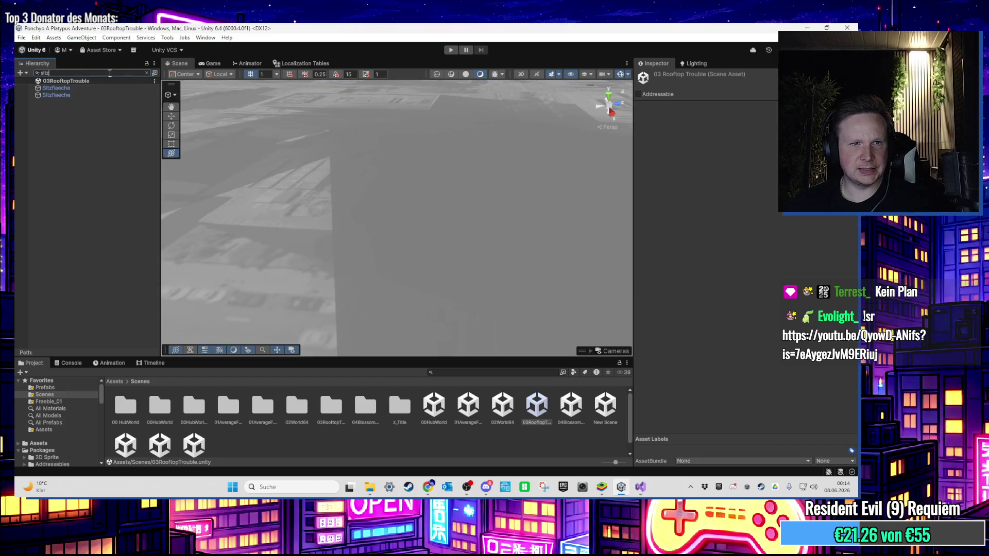
pyautogui.doubleClick(119, 94)
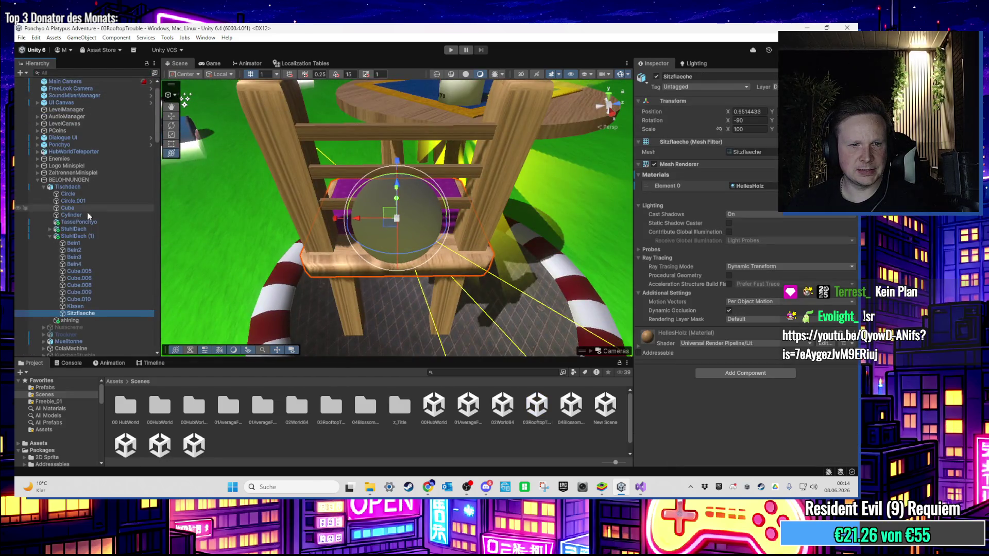
pyautogui.scroll(1, 95, 267)
pyautogui.scroll(-5, 410, 215)
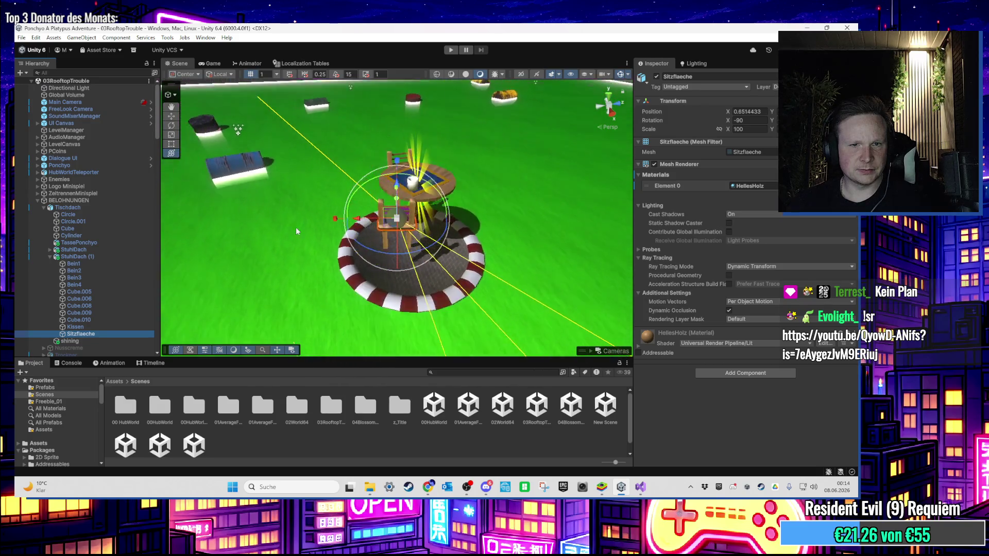
pyautogui.scroll(-2, 303, 230)
# Step: Collapse Tischdach, paste Sitzmoeglichkeiten and drag it to the bottom of the Hierarchy
pyautogui.click(43, 207)
pyautogui.scroll(-10, 96, 270)
pyautogui.scroll(10, 117, 269)
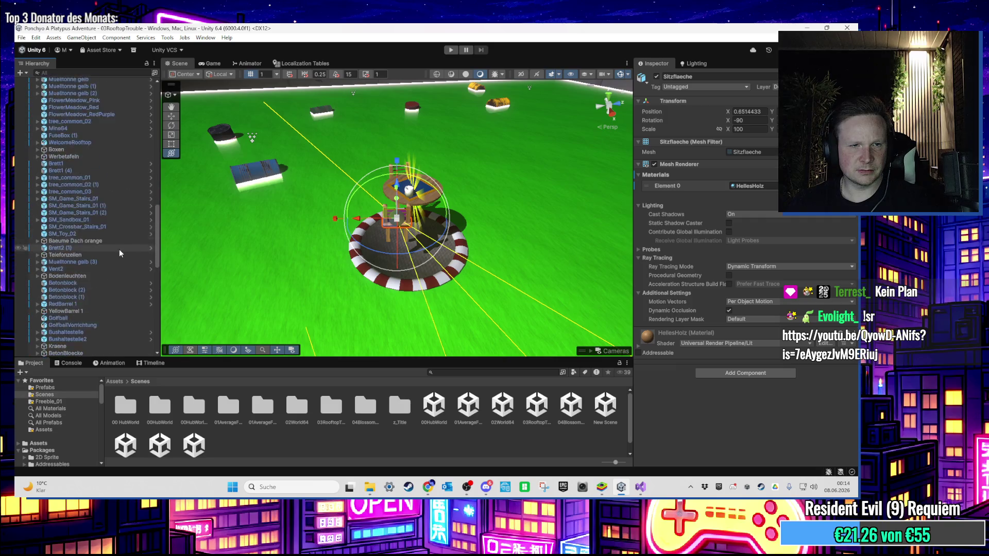
pyautogui.hotkey('ctrl', 'z')
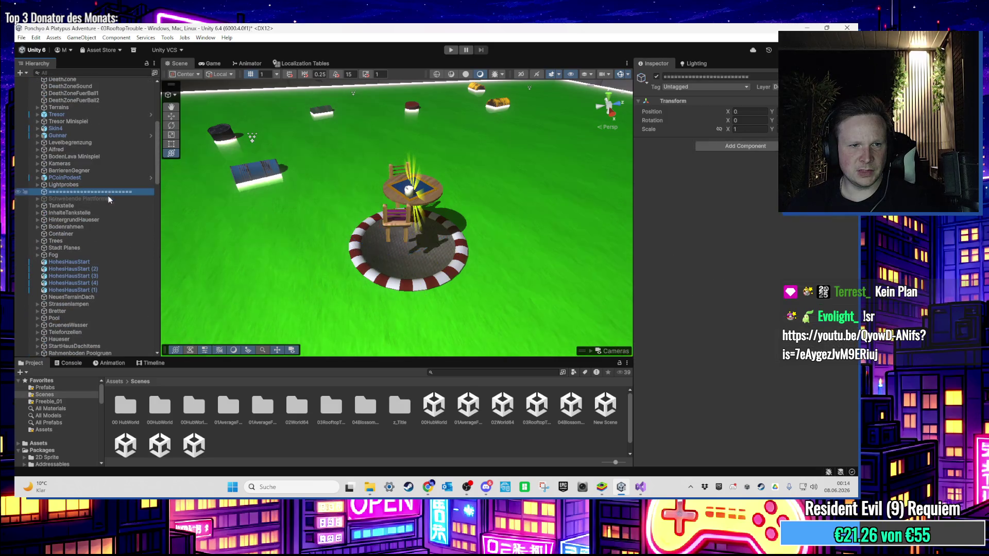
pyautogui.moveTo(107, 340)
pyautogui.mouseDown()
pyautogui.moveTo(119, 359)
pyautogui.moveTo(110, 356)
pyautogui.mouseUp()
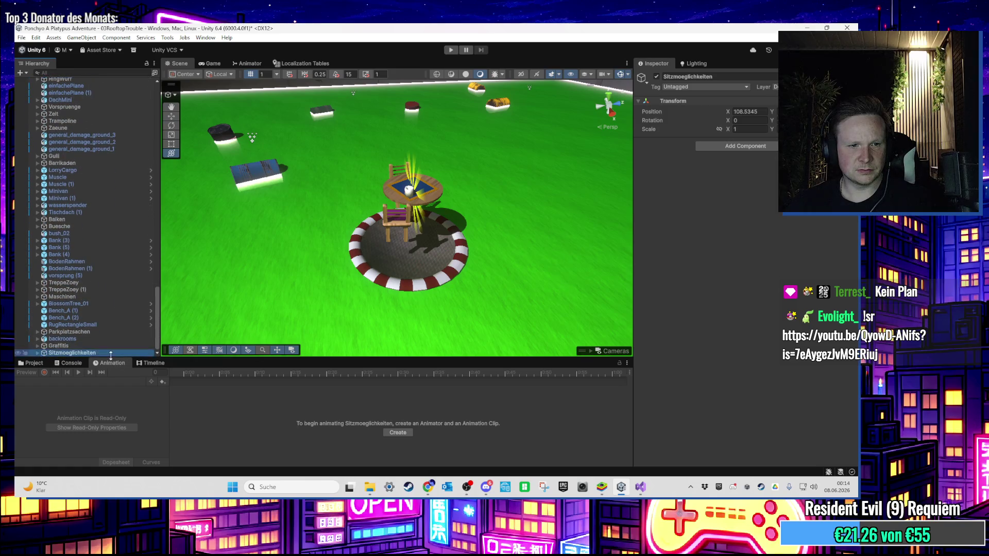
pyautogui.click(31, 363)
pyautogui.scroll(-5, 247, 269)
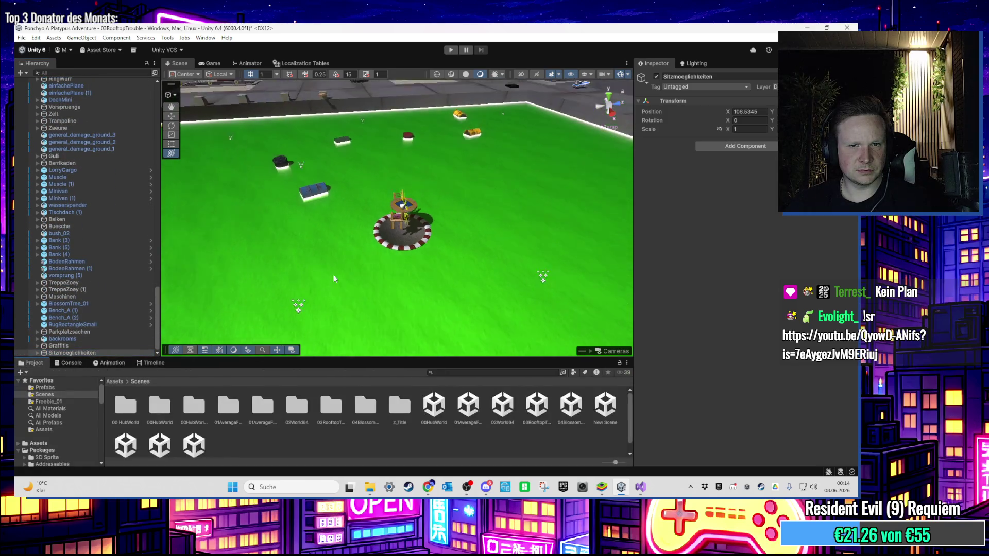
pyautogui.scroll(-5, 333, 279)
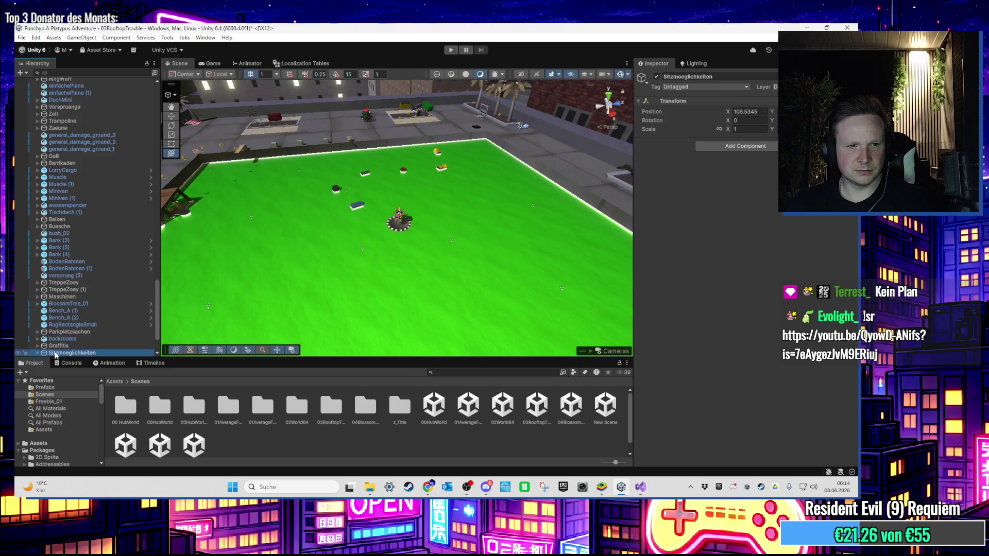
# Step: Expand Sitzmoeglichkeiten, select all seven Sitzen triggers and frame them
pyautogui.press('Right')
pyautogui.click(77, 311)
pyautogui.keyDown('shift'); pyautogui.click(99, 345); pyautogui.keyUp('shift')
pyautogui.scroll(3, 99, 345)
pyautogui.scroll(-5, 756, 388)
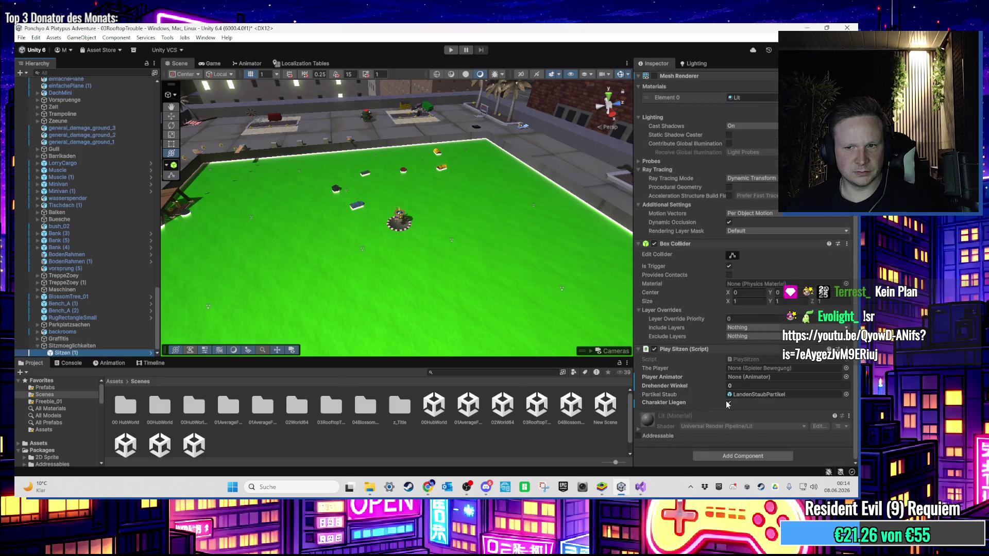
pyautogui.press('f')
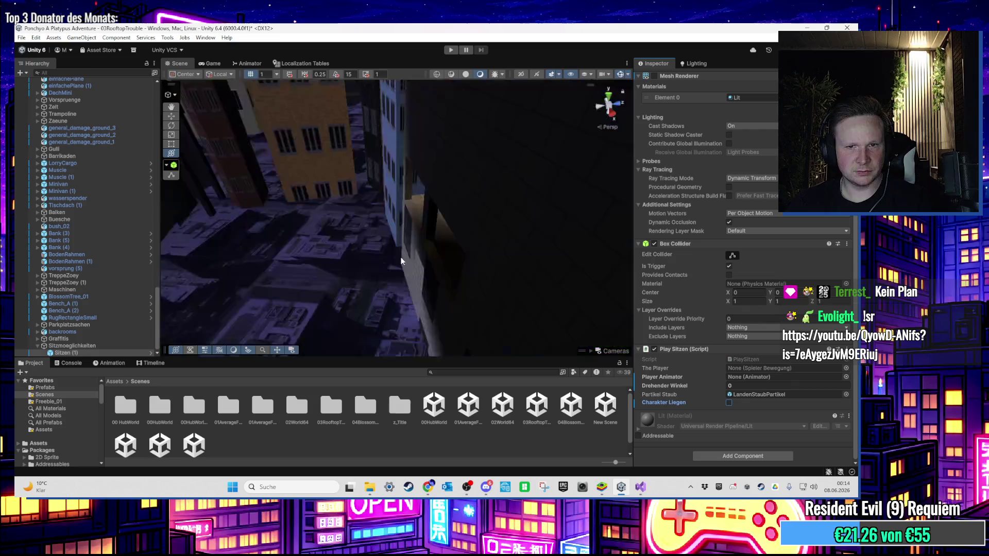
# Step: Set the Sitzmoeglichkeiten group's Position X to 0 and frame Sitzen (1)
pyautogui.click(77, 346)
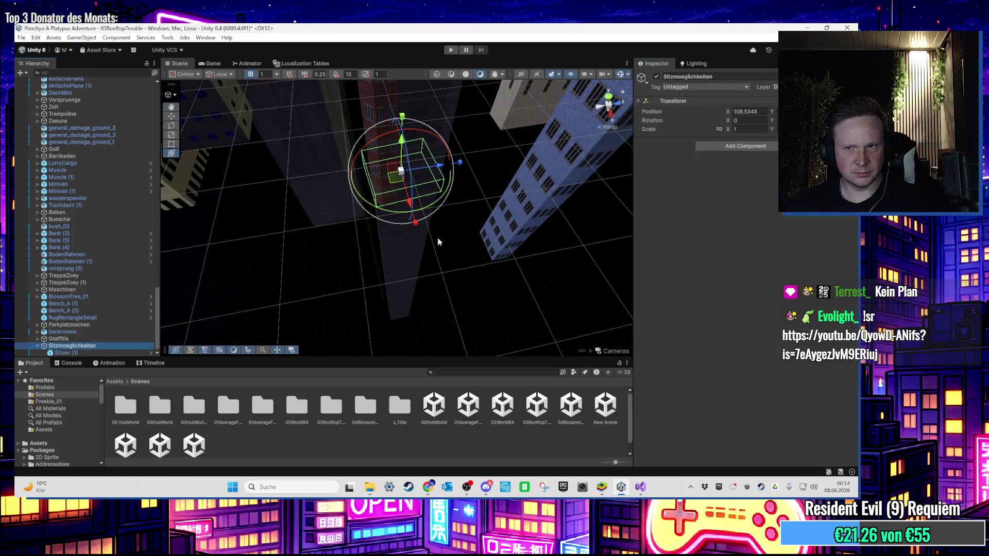
pyautogui.click(750, 111)
pyautogui.write('0')
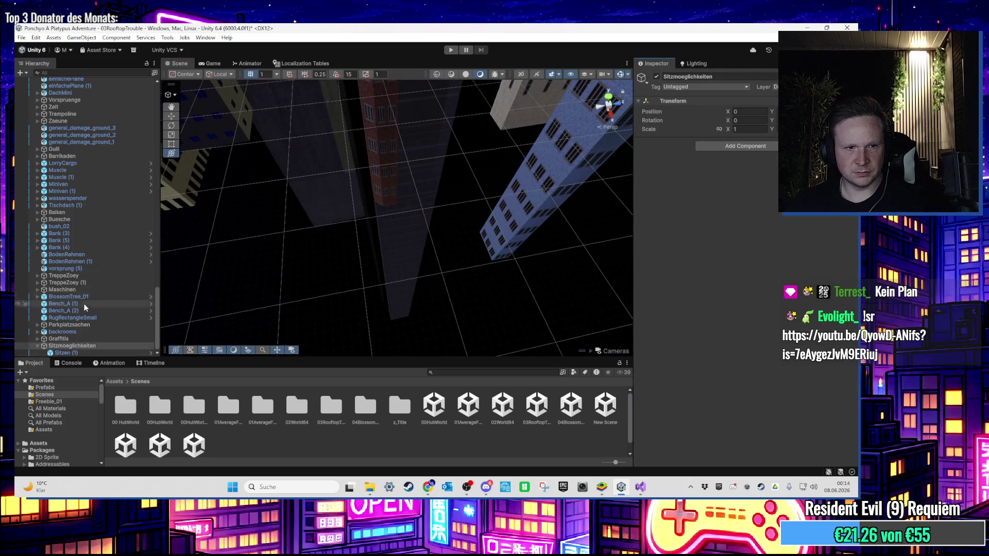
pyautogui.click(80, 353)
pyautogui.press('f')
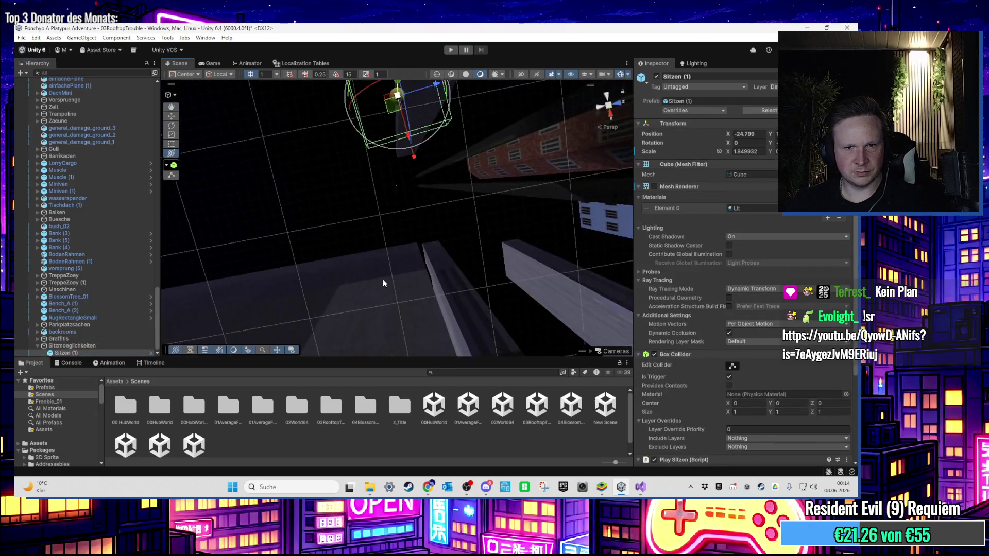
pyautogui.moveTo(412, 199)
pyautogui.mouseDown()
pyautogui.moveTo(659, 144)
pyautogui.moveTo(537, 210)
pyautogui.moveTo(431, 212)
pyautogui.moveTo(376, 237)
pyautogui.moveTo(437, 211)
pyautogui.moveTo(412, 210)
pyautogui.moveTo(394, 163)
pyautogui.moveTo(425, 231)
pyautogui.moveTo(414, 268)
pyautogui.moveTo(471, 297)
pyautogui.moveTo(472, 210)
pyautogui.moveTo(428, 209)
pyautogui.moveTo(459, 210)
pyautogui.moveTo(460, 273)
pyautogui.moveTo(395, 215)
pyautogui.moveTo(401, 226)
pyautogui.moveTo(283, 213)
pyautogui.moveTo(358, 168)
pyautogui.moveTo(379, 249)
pyautogui.moveTo(376, 328)
pyautogui.mouseUp()
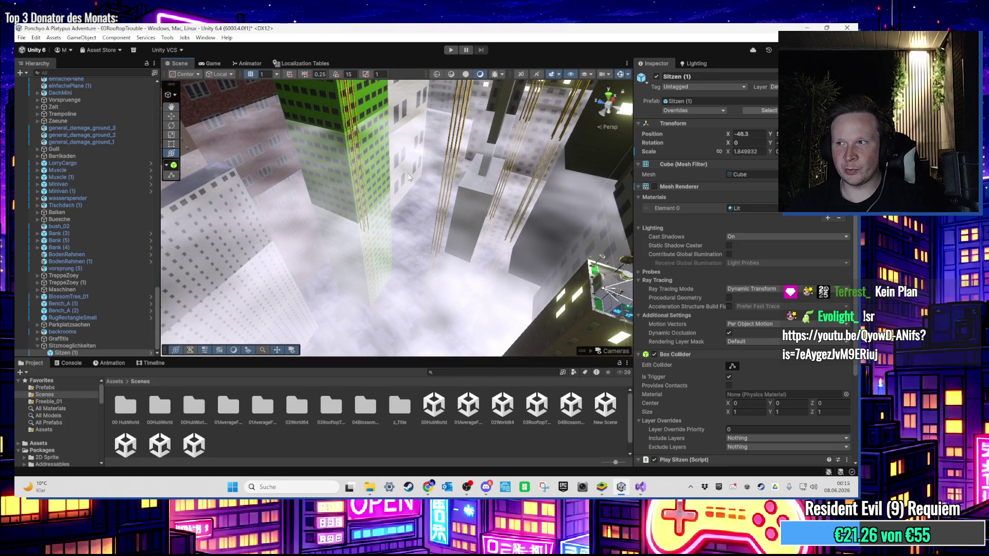
# Step: Enable Sitzen (1)'s Mesh Renderer and move it beside the rooftop garden bed, X -30.75
pyautogui.moveTo(376, 251)
pyautogui.mouseDown()
pyautogui.moveTo(369, 208)
pyautogui.moveTo(440, 202)
pyautogui.moveTo(453, 247)
pyautogui.moveTo(431, 255)
pyautogui.moveTo(486, 230)
pyautogui.moveTo(441, 259)
pyautogui.moveTo(380, 265)
pyautogui.moveTo(307, 238)
pyautogui.moveTo(397, 243)
pyautogui.moveTo(268, 208)
pyautogui.moveTo(354, 209)
pyautogui.moveTo(376, 225)
pyautogui.moveTo(380, 238)
pyautogui.moveTo(333, 255)
pyautogui.moveTo(335, 221)
pyautogui.moveTo(514, 188)
pyautogui.mouseUp()
pyautogui.moveTo(410, 196)
pyautogui.mouseDown()
pyautogui.moveTo(247, 201)
pyautogui.moveTo(264, 193)
pyautogui.moveTo(399, 208)
pyautogui.moveTo(392, 278)
pyautogui.moveTo(405, 304)
pyautogui.moveTo(561, 280)
pyautogui.mouseUp()
pyautogui.click(654, 186)
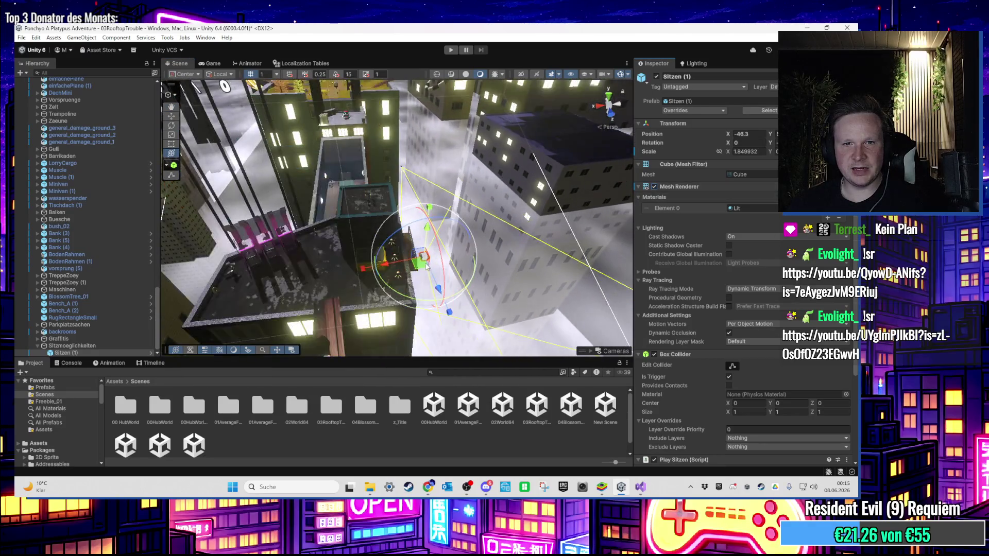
pyautogui.moveTo(412, 304)
pyautogui.mouseDown()
pyautogui.moveTo(406, 289)
pyautogui.moveTo(391, 296)
pyautogui.mouseUp()
pyautogui.moveTo(352, 262)
pyautogui.mouseDown()
pyautogui.moveTo(456, 284)
pyautogui.moveTo(423, 305)
pyautogui.moveTo(307, 273)
pyautogui.mouseUp()
pyautogui.press('f')
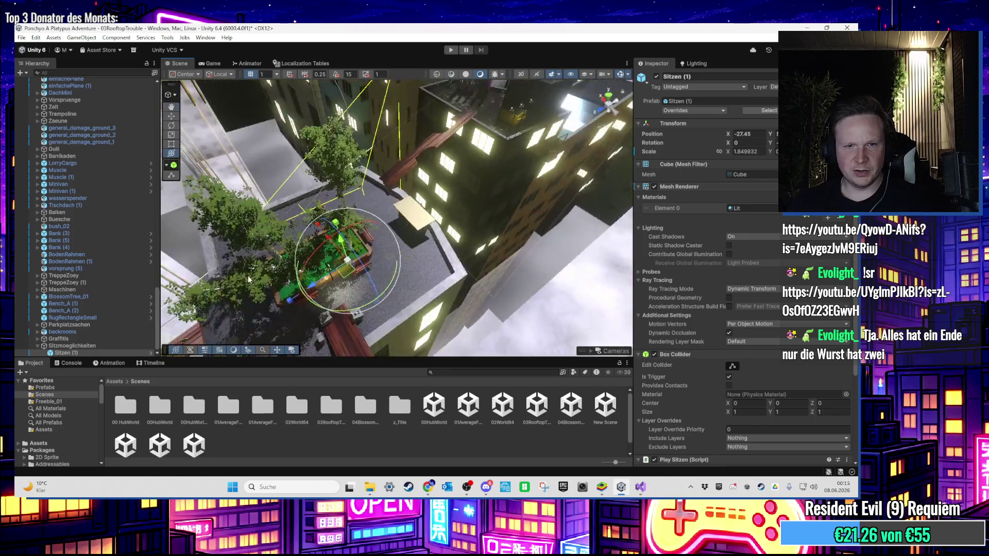
pyautogui.moveTo(397, 248)
pyautogui.mouseDown()
pyautogui.moveTo(402, 181)
pyautogui.moveTo(407, 208)
pyautogui.mouseUp()
pyautogui.press('f')
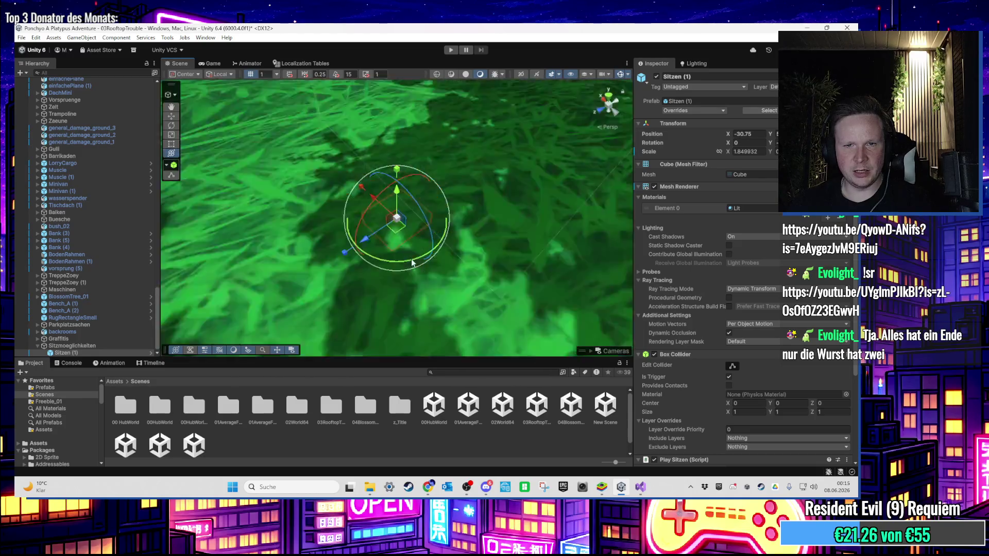
# Step: Save the rooftop scene, open 00HubWorld, and select its Sitzmoeglichkeiten group
pyautogui.doubleClick(434, 406)
pyautogui.click(424, 275)
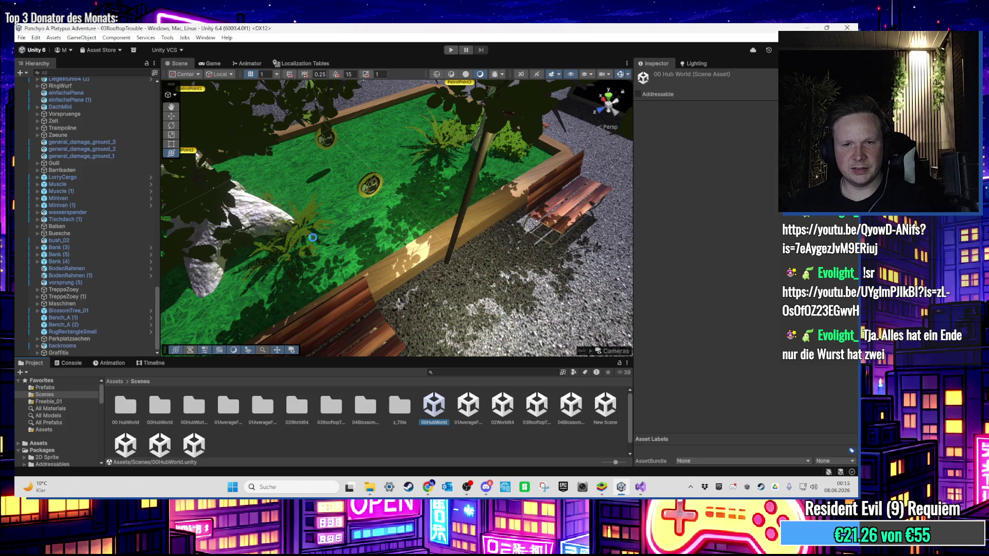
pyautogui.click(57, 222)
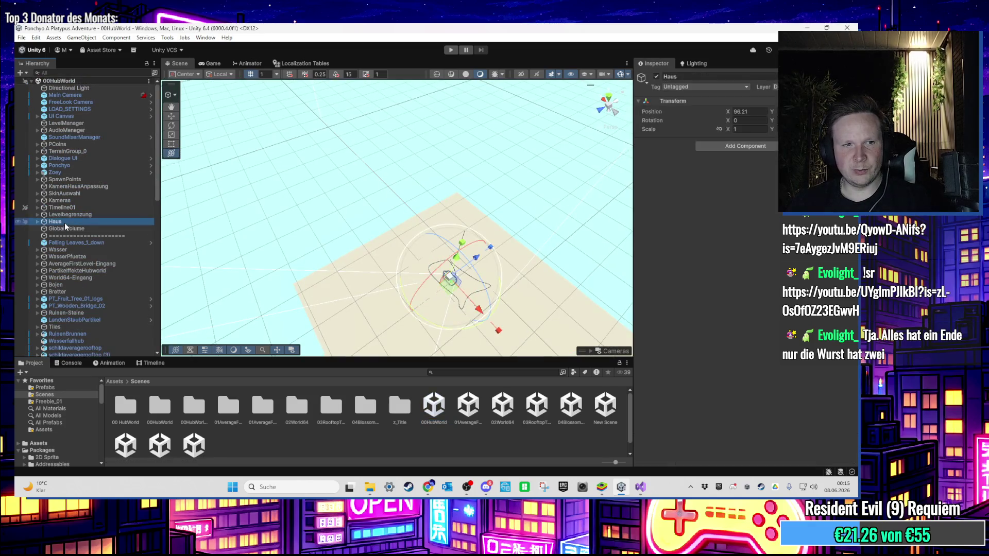
pyautogui.moveTo(158, 184); pyautogui.dragTo(139, 368)
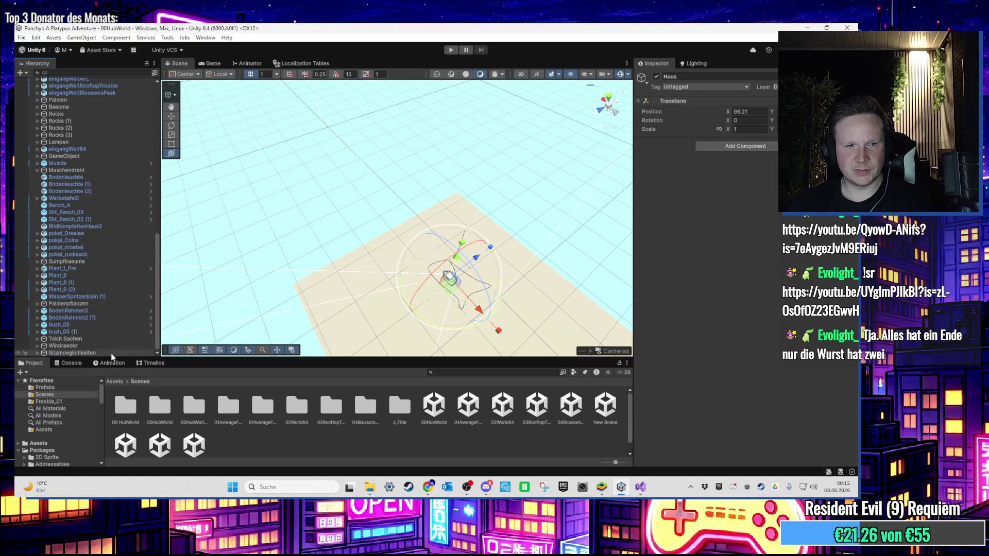
pyautogui.click(77, 353)
# Step: In 03RooftopTrouble, paste Sitzmoeglichkeiten below the divider and set its Position X to 0
pyautogui.click(530, 407)
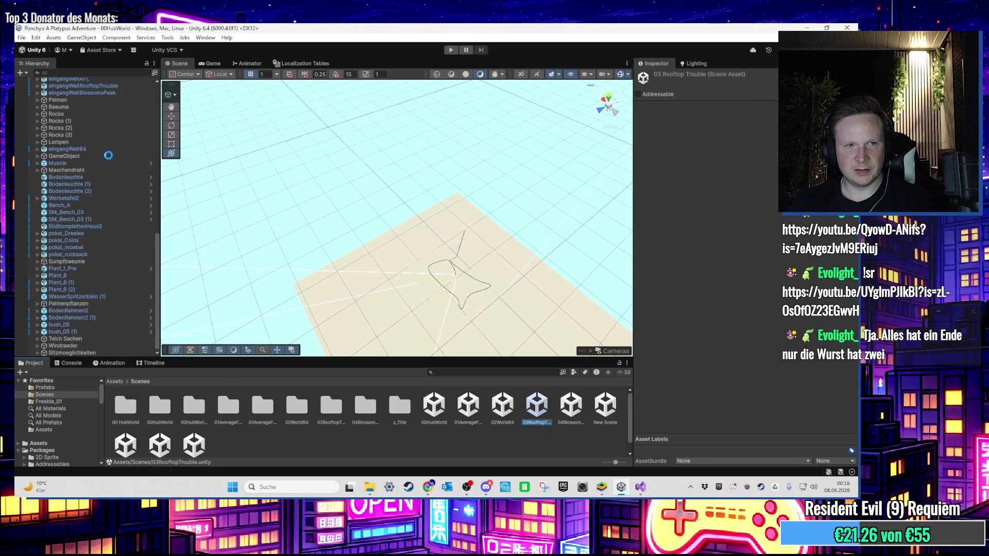
pyautogui.scroll(10, 129, 162)
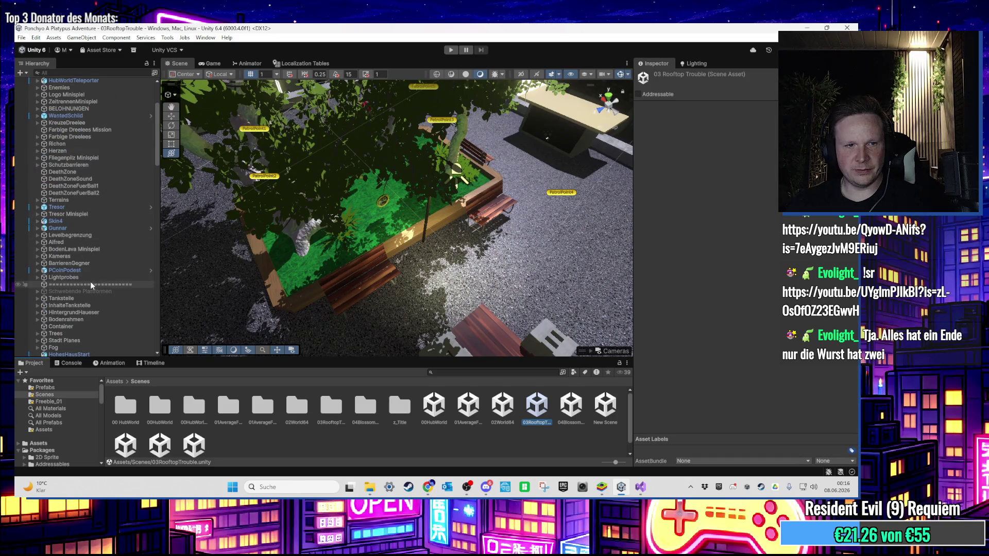
pyautogui.click(90, 284)
pyautogui.hotkey('ctrl', 'v')
pyautogui.doubleClick(750, 111)
pyautogui.write('0')
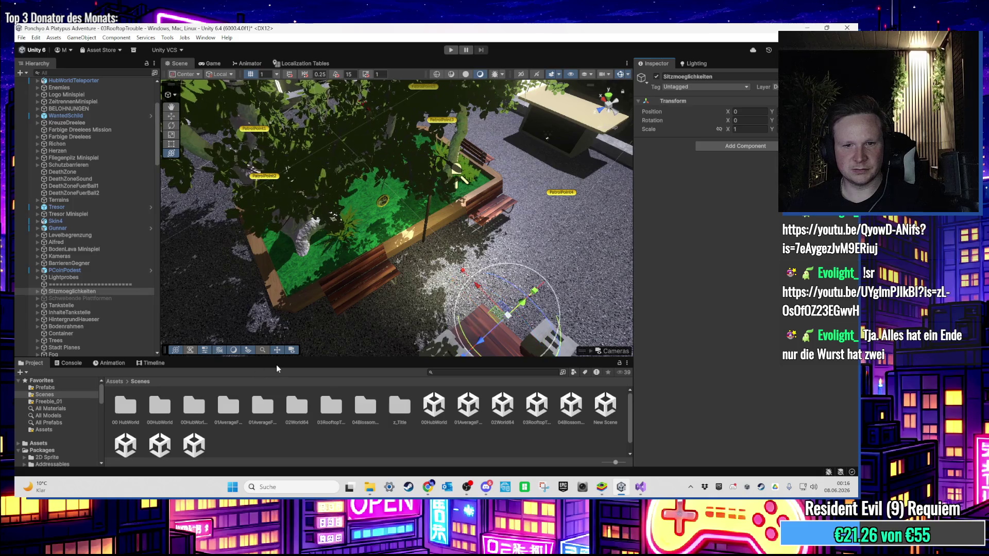
# Step: Check the hub world's Rooftop Trouble Entry water tower, then return to 03RooftopTrouble
pyautogui.doubleClick(432, 415)
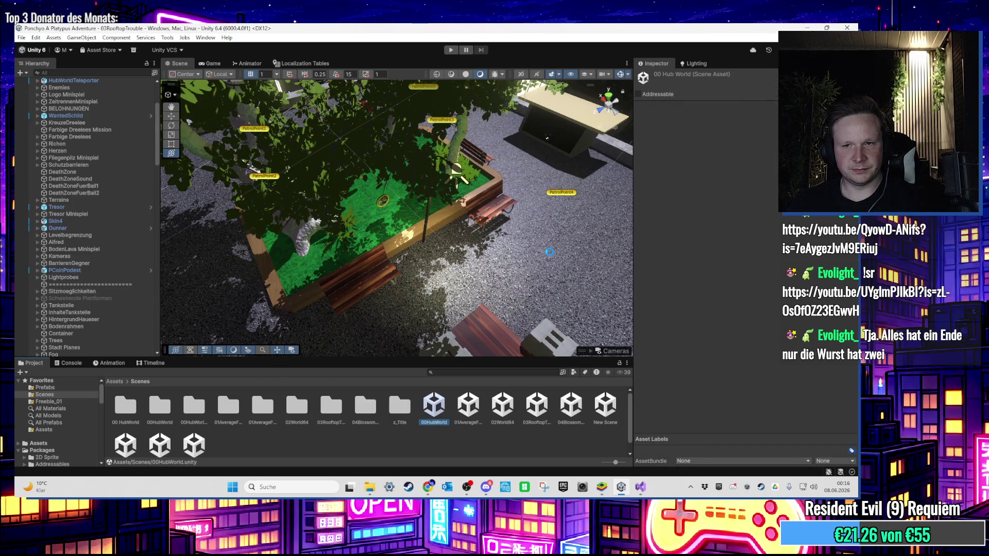
pyautogui.doubleClick(73, 228)
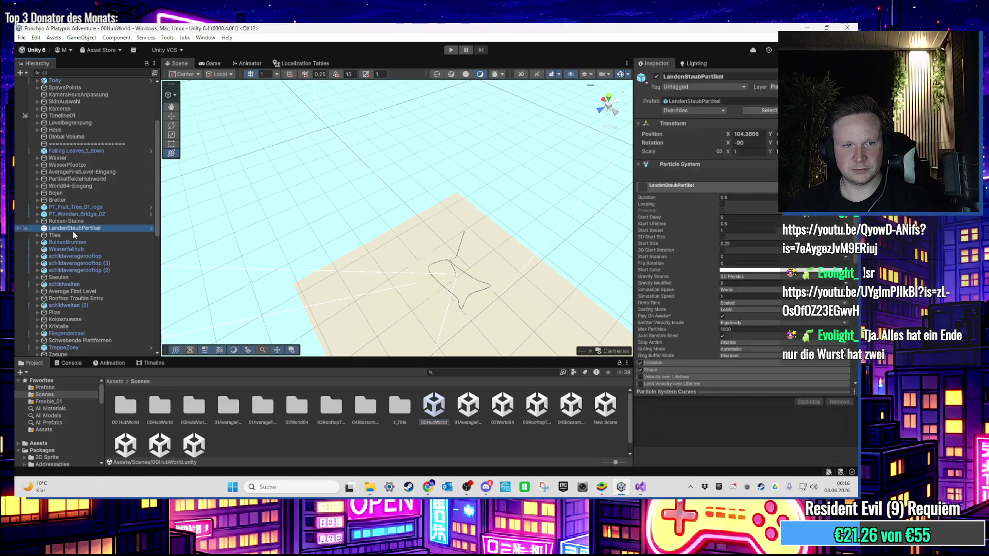
pyautogui.doubleClick(74, 298)
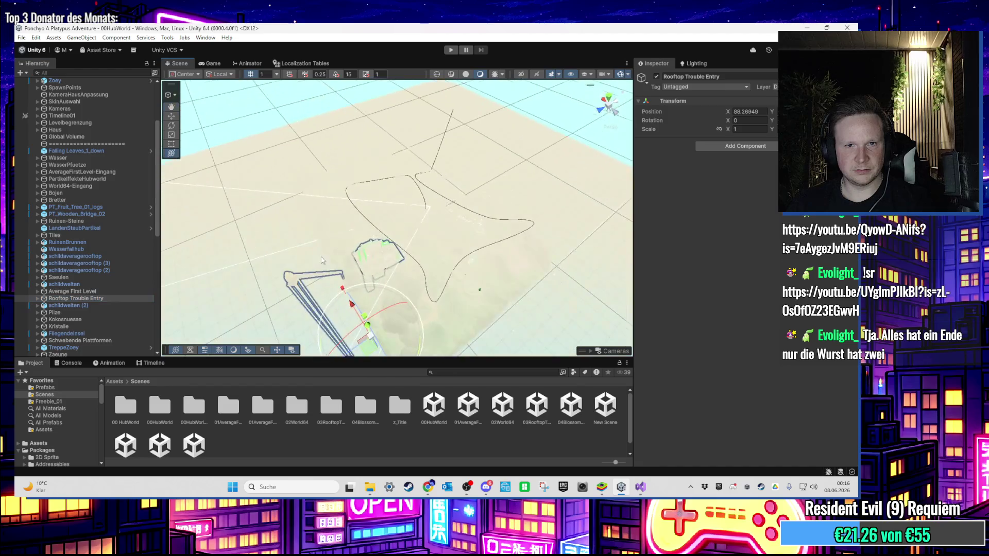
pyautogui.moveTo(337, 262)
pyautogui.mouseDown()
pyautogui.moveTo(454, 213)
pyautogui.moveTo(438, 226)
pyautogui.mouseUp()
pyautogui.click(436, 228)
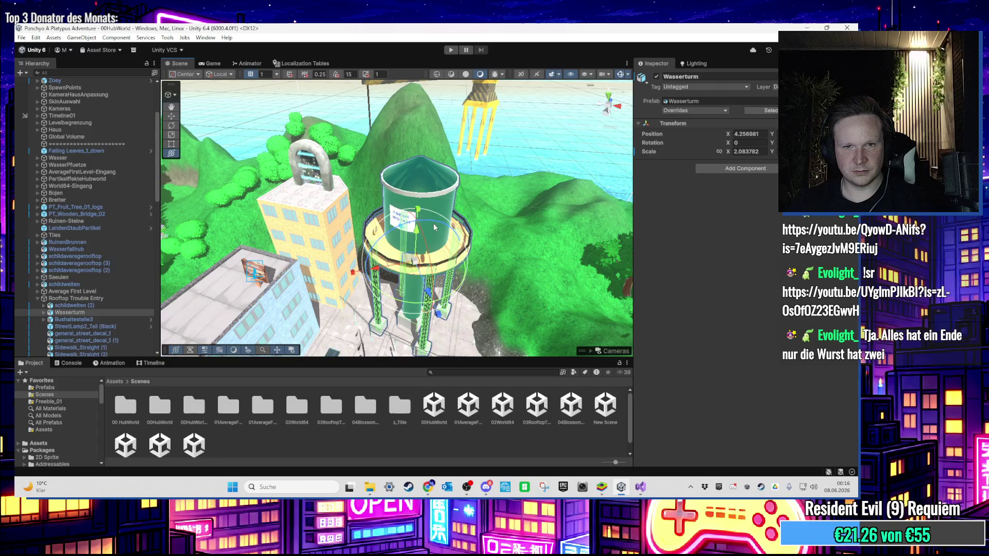
pyautogui.click(541, 420)
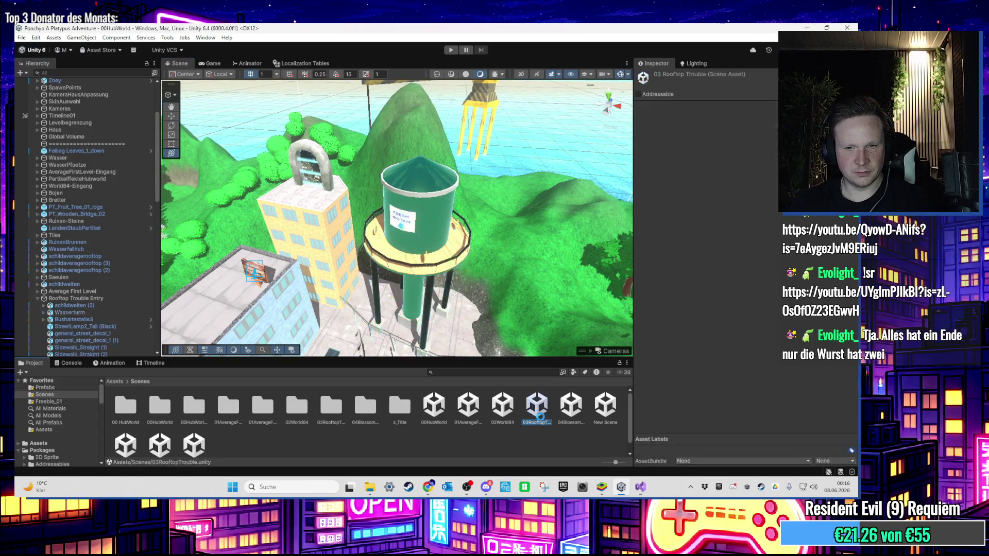
pyautogui.moveTo(360, 216)
pyautogui.mouseDown()
pyautogui.moveTo(397, 197)
pyautogui.moveTo(424, 253)
pyautogui.moveTo(16, 278)
pyautogui.mouseUp()
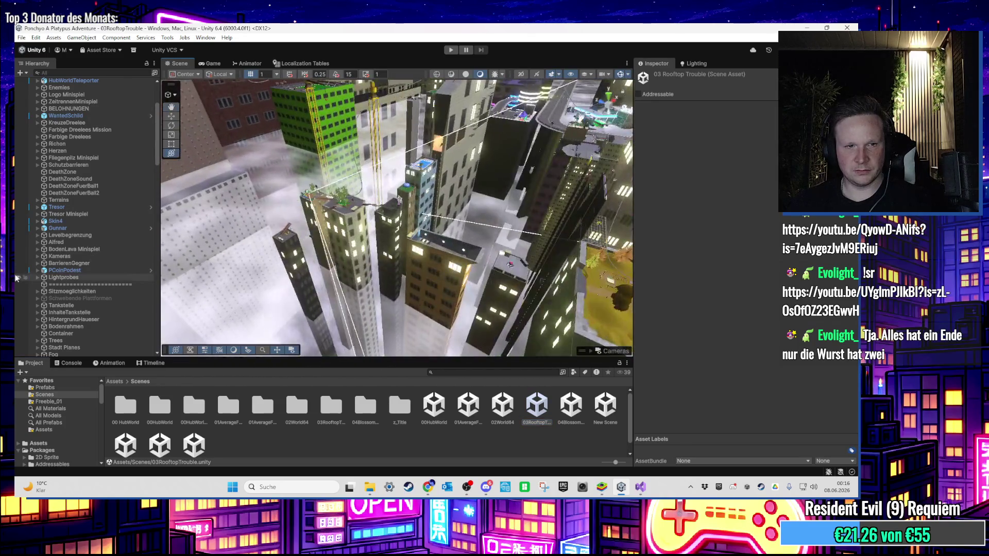
# Step: Move the Wasserturm water tower onto a nearby rooftop, ending at X -31.5
pyautogui.click(76, 291)
pyautogui.press('f')
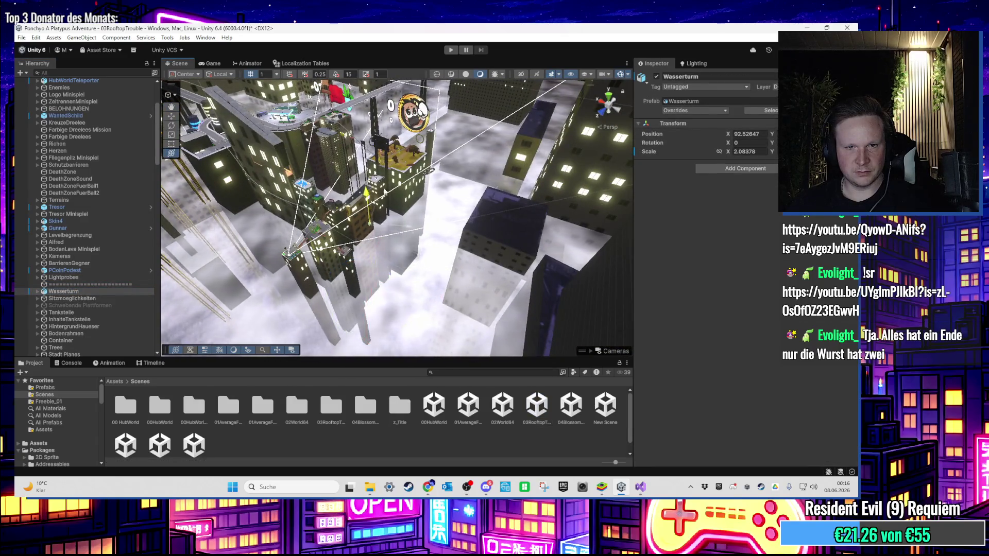
pyautogui.moveTo(371, 165); pyautogui.dragTo(406, 293)
pyautogui.scroll(5, 395, 270)
pyautogui.scroll(5, 423, 107)
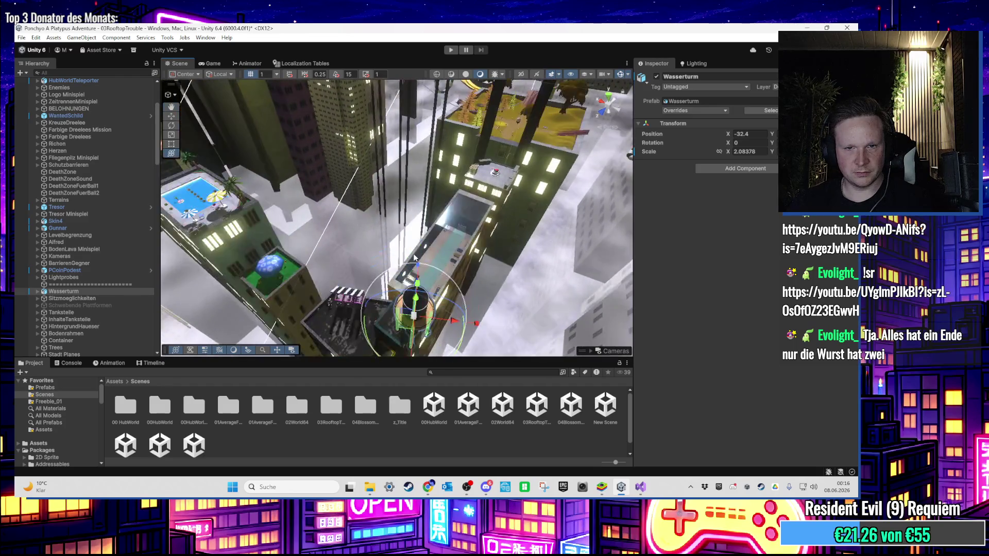
pyautogui.moveTo(466, 216)
pyautogui.mouseDown()
pyautogui.moveTo(474, 196)
pyautogui.moveTo(489, 194)
pyautogui.moveTo(492, 214)
pyautogui.mouseUp()
pyautogui.scroll(3, 474, 195)
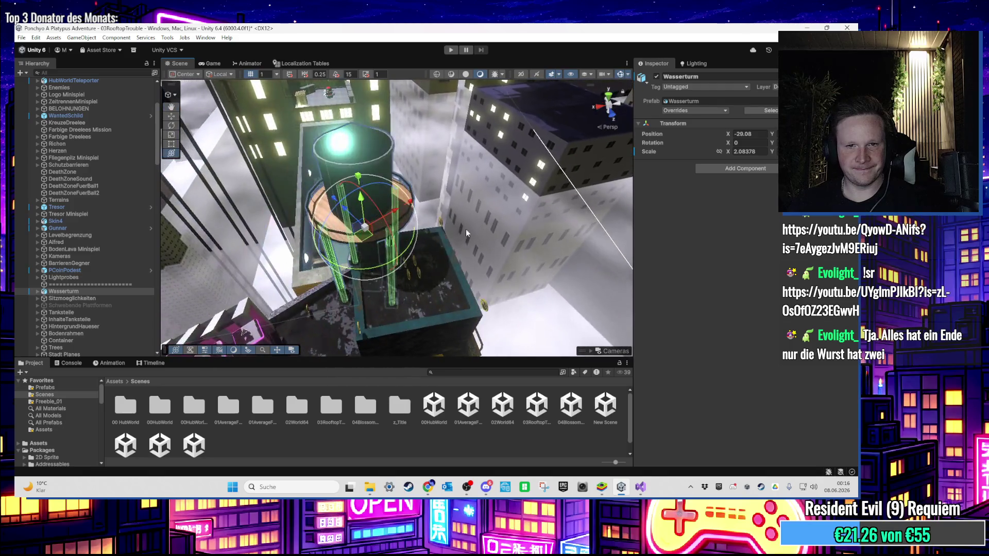
pyautogui.moveTo(377, 243)
pyautogui.mouseDown()
pyautogui.moveTo(404, 247)
pyautogui.moveTo(410, 282)
pyautogui.moveTo(411, 181)
pyautogui.moveTo(420, 227)
pyautogui.moveTo(409, 243)
pyautogui.moveTo(525, 268)
pyautogui.moveTo(849, 257)
pyautogui.mouseUp()
# Step: Scale down the water tower with the combined transform tool and select its leg Bein3
pyautogui.press('y')
pyautogui.press('f')
pyautogui.moveTo(532, 233); pyautogui.dragTo(490, 224)
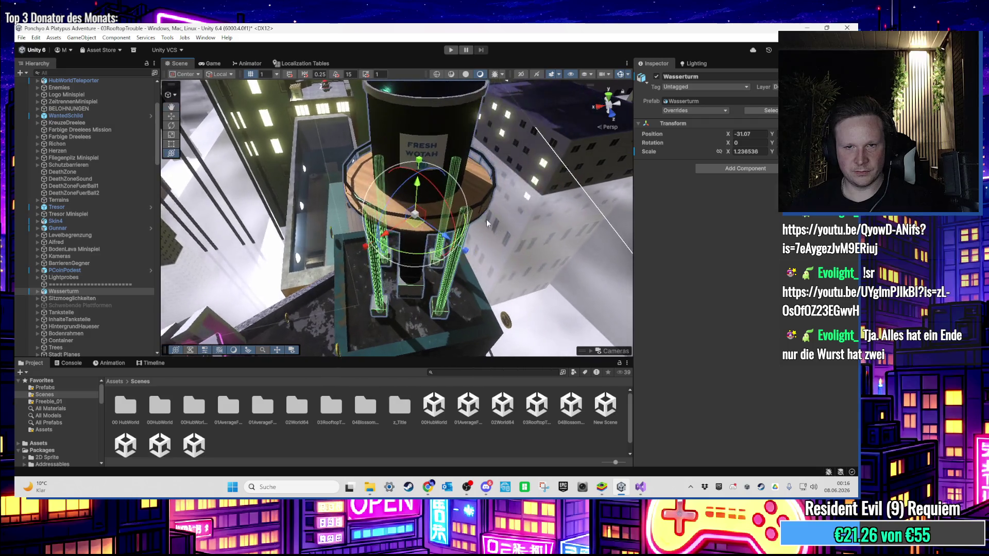
pyautogui.moveTo(419, 188)
pyautogui.mouseDown()
pyautogui.moveTo(385, 227)
pyautogui.moveTo(393, 232)
pyautogui.moveTo(382, 222)
pyautogui.moveTo(374, 243)
pyautogui.moveTo(388, 276)
pyautogui.moveTo(412, 253)
pyautogui.moveTo(411, 274)
pyautogui.moveTo(396, 250)
pyautogui.mouseUp()
pyautogui.scroll(3, 382, 222)
pyautogui.press('y')
pyautogui.click(389, 250)
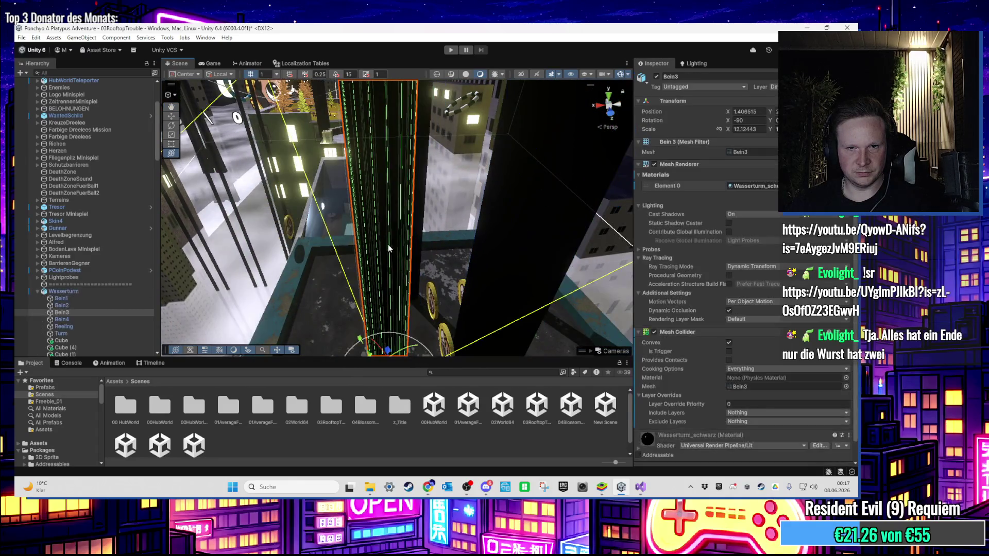
pyautogui.press('f')
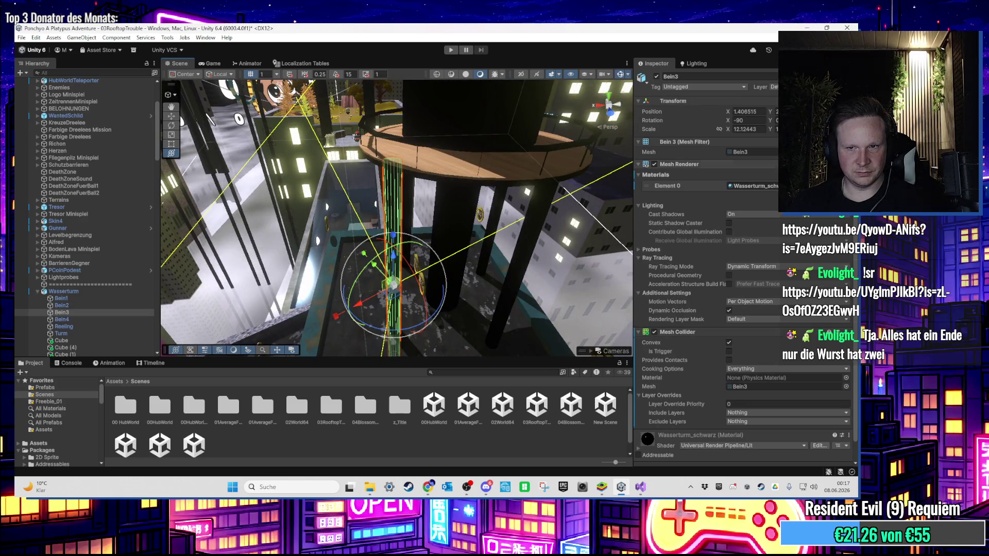
pyautogui.click(740, 152)
pyautogui.click(263, 418)
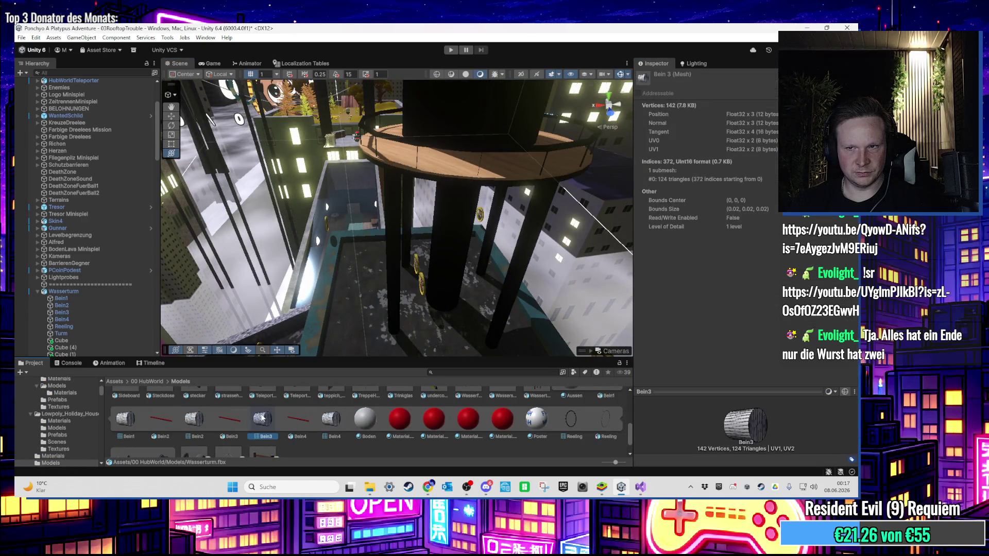
pyautogui.moveTo(388, 324)
pyautogui.mouseDown()
pyautogui.moveTo(425, 284)
pyautogui.moveTo(406, 320)
pyautogui.mouseUp()
pyautogui.click(403, 280)
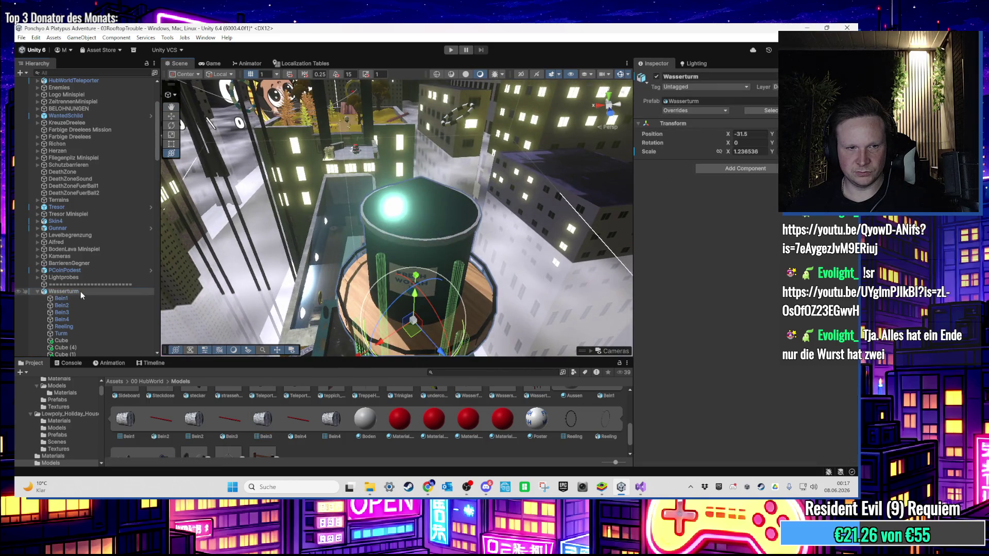
pyautogui.click(32, 295)
pyautogui.moveTo(212, 308); pyautogui.dragTo(359, 237)
pyautogui.moveTo(423, 188)
pyautogui.mouseDown()
pyautogui.moveTo(406, 302)
pyautogui.moveTo(412, 350)
pyautogui.moveTo(436, 110)
pyautogui.mouseUp()
pyautogui.click(409, 329)
pyautogui.click(449, 50)
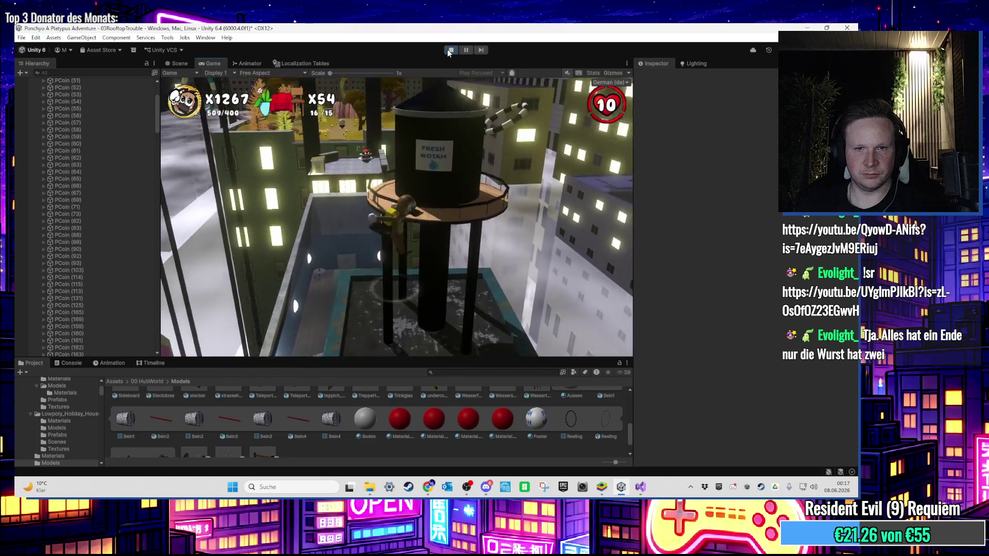
pyautogui.click(450, 49)
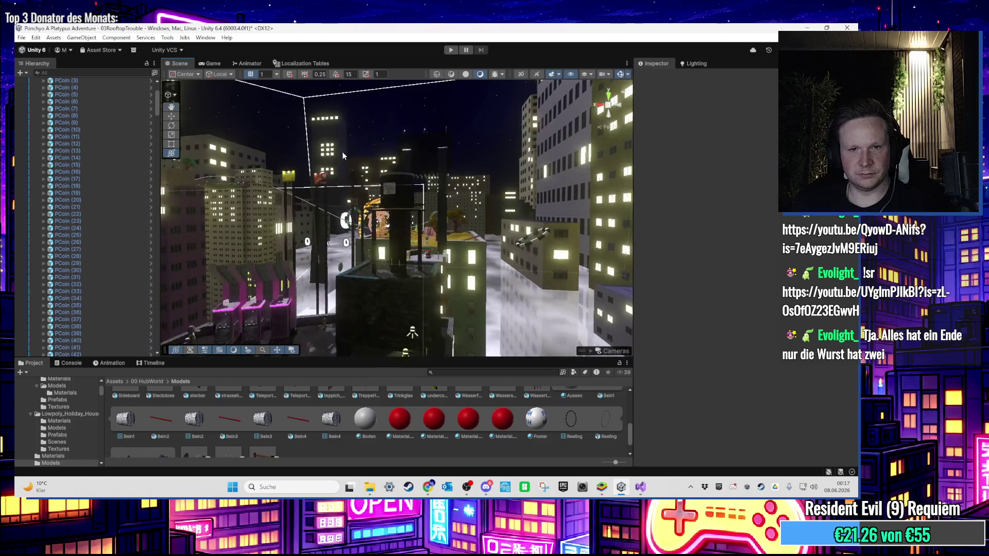
pyautogui.click(397, 209)
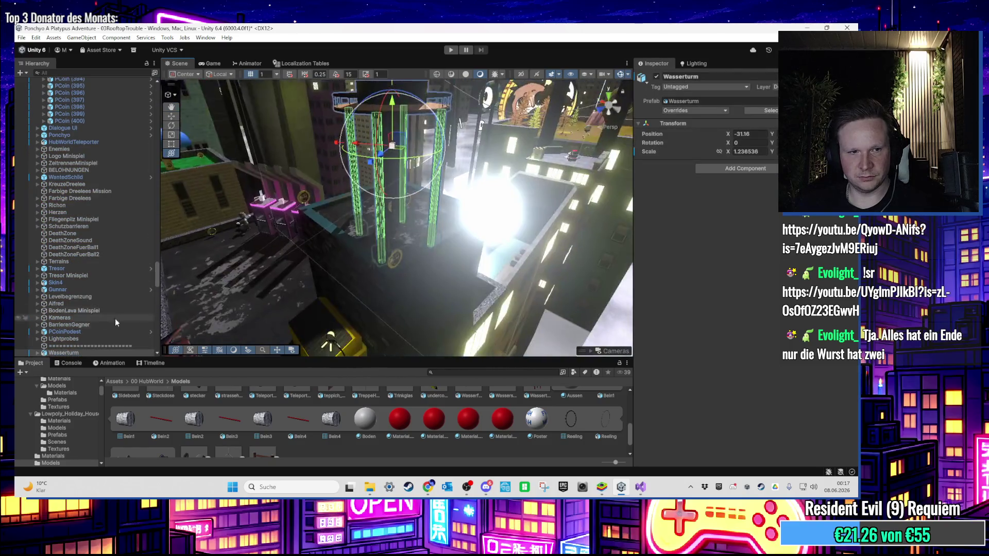
# Step: Delete the water tower Wasserturm and the extra sit boxes Sitzen (2) to (6)
pyautogui.press('Delete')
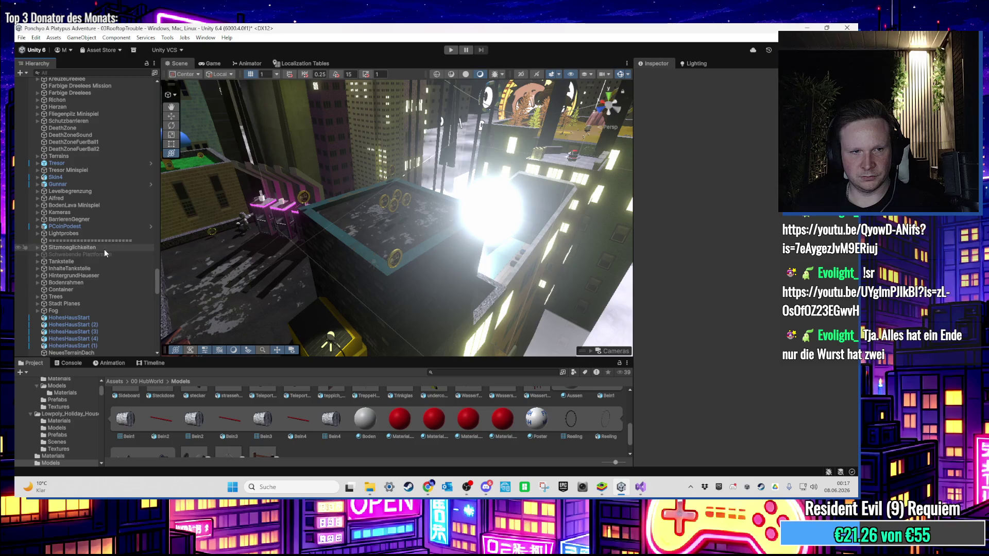
pyautogui.click(68, 261)
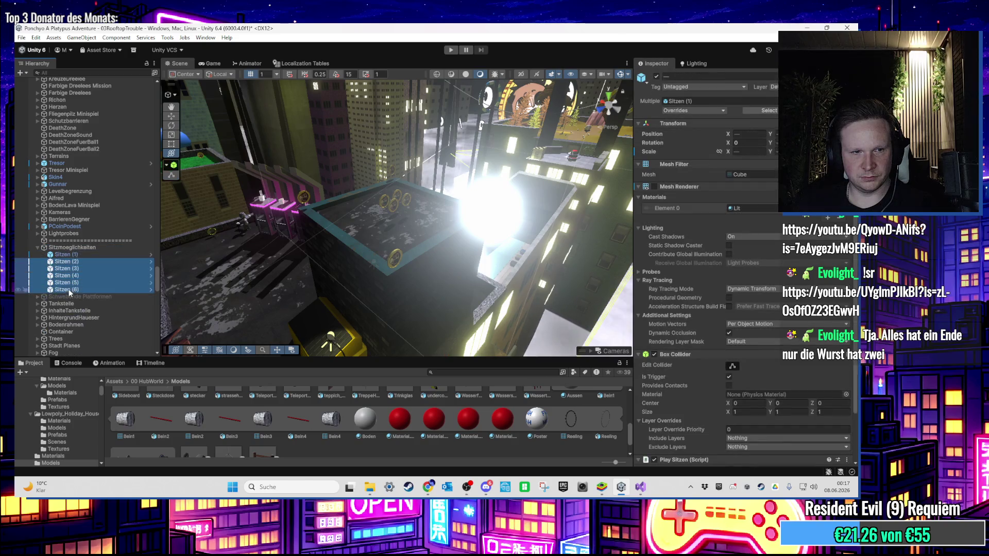
pyautogui.press('Delete')
# Step: Move the Sitzen (1) sit box over to the rooftop park bench
pyautogui.doubleClick(76, 254)
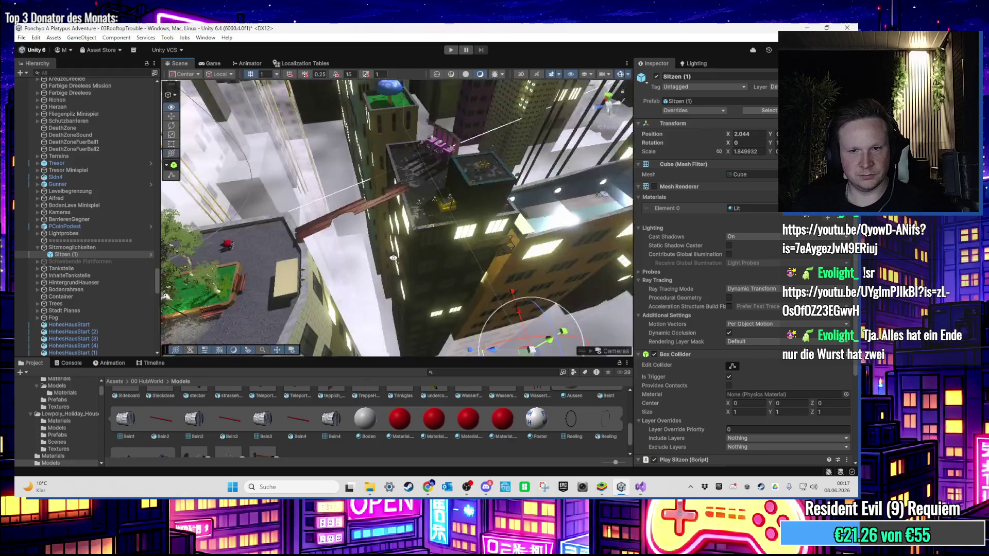
pyautogui.press('Up')
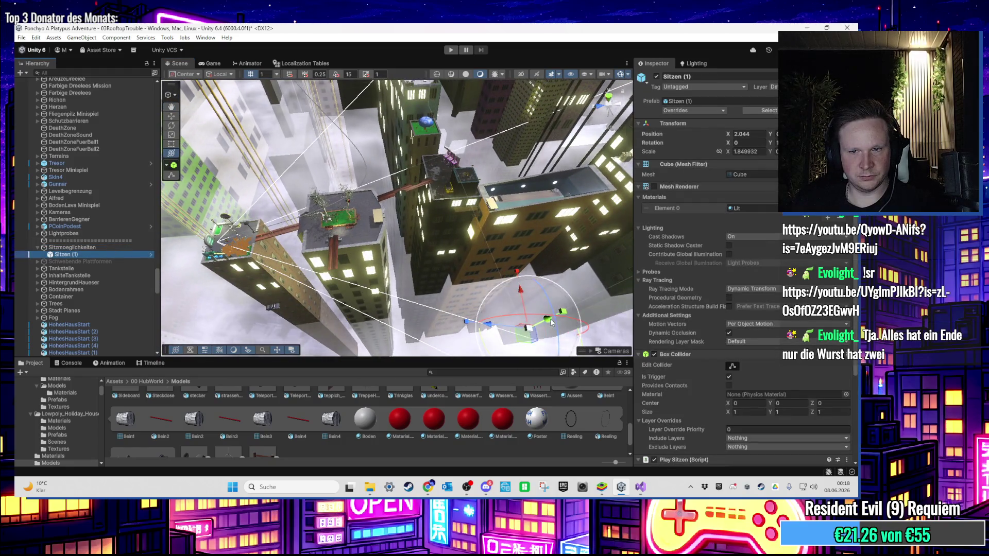
pyautogui.moveTo(607, 308)
pyautogui.mouseDown()
pyautogui.moveTo(302, 208)
pyautogui.moveTo(352, 265)
pyautogui.moveTo(383, 235)
pyautogui.mouseUp()
pyautogui.press('f')
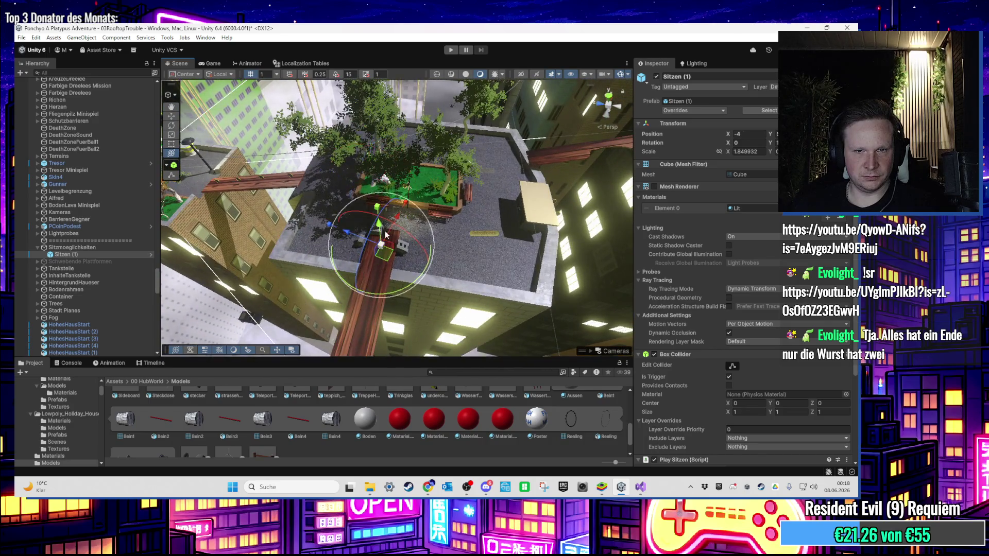
pyautogui.scroll(5, 387, 221)
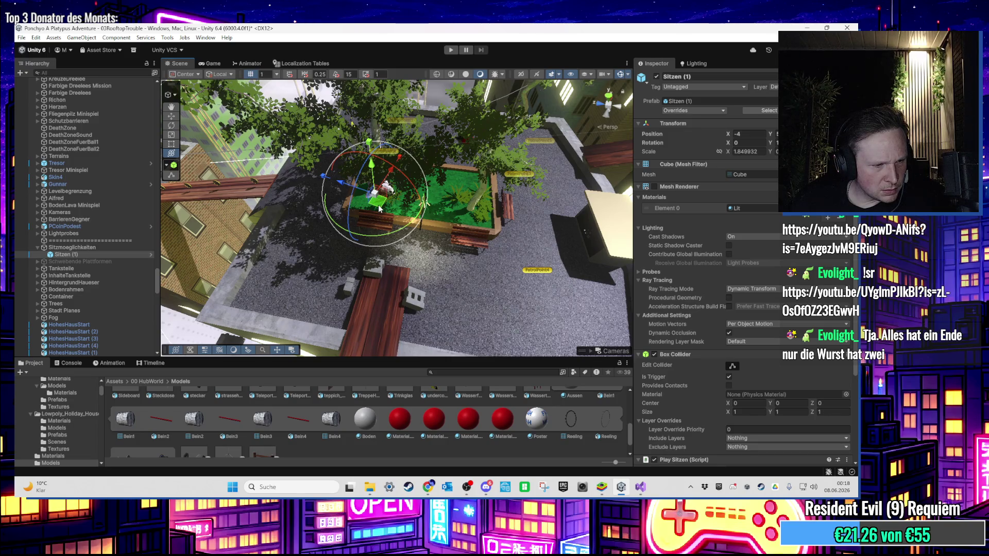
pyautogui.moveTo(378, 206); pyautogui.dragTo(377, 258)
pyautogui.moveTo(372, 205); pyautogui.dragTo(373, 259)
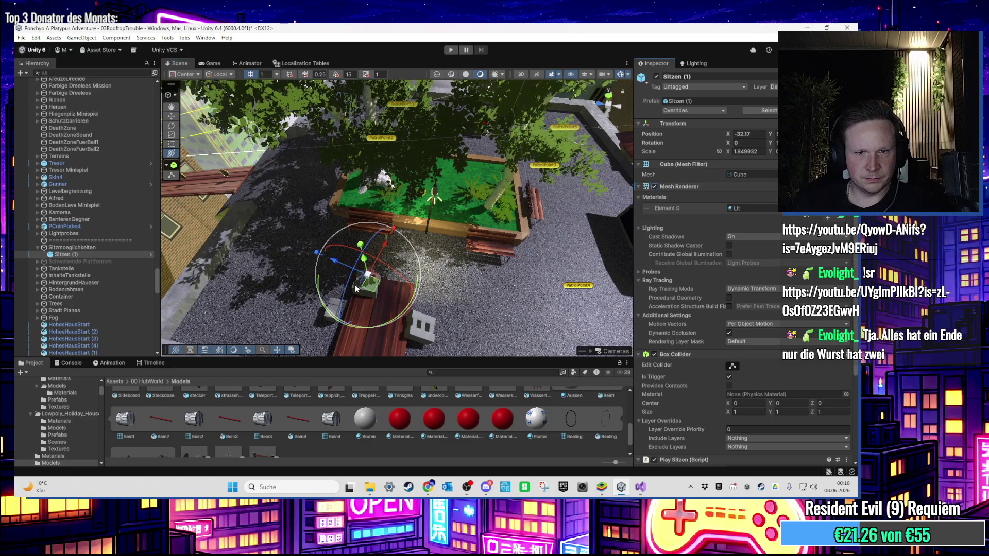
# Step: Fit Sitzen (1) onto the bench beside the garden bed at X -37.595, scale 2.081914
pyautogui.scroll(3, 354, 165)
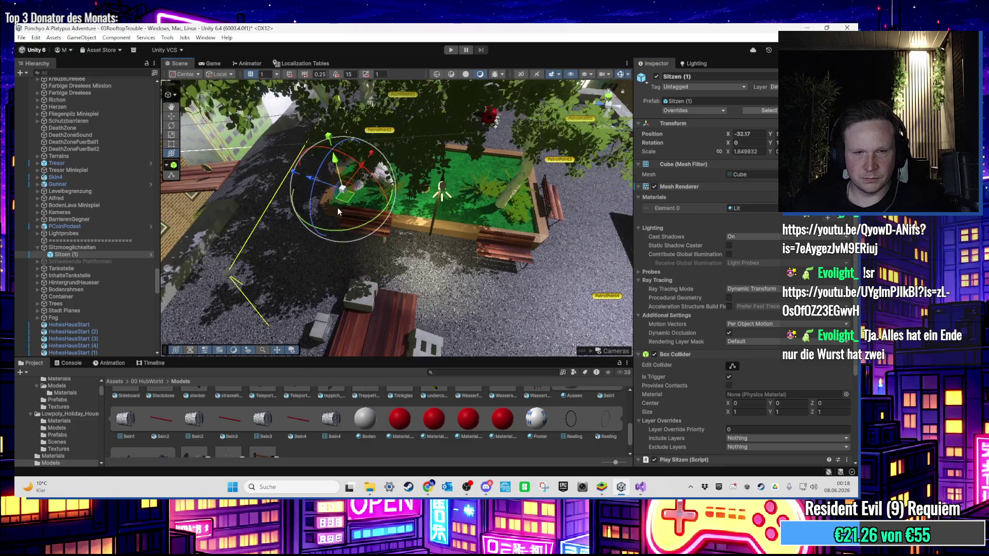
pyautogui.press('f')
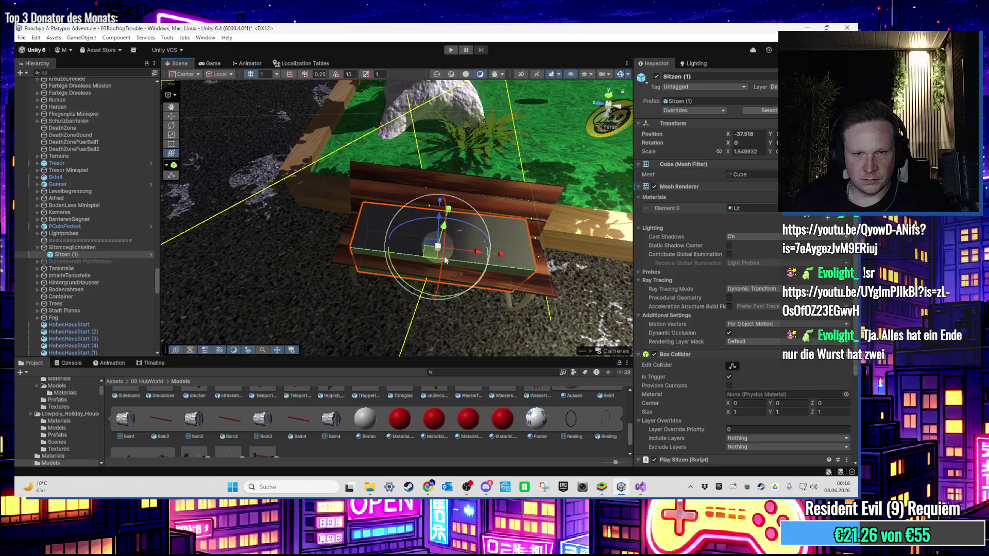
pyautogui.moveTo(450, 293)
pyautogui.mouseDown()
pyautogui.moveTo(430, 324)
pyautogui.moveTo(421, 296)
pyautogui.mouseUp()
pyautogui.moveTo(414, 263); pyautogui.dragTo(343, 241)
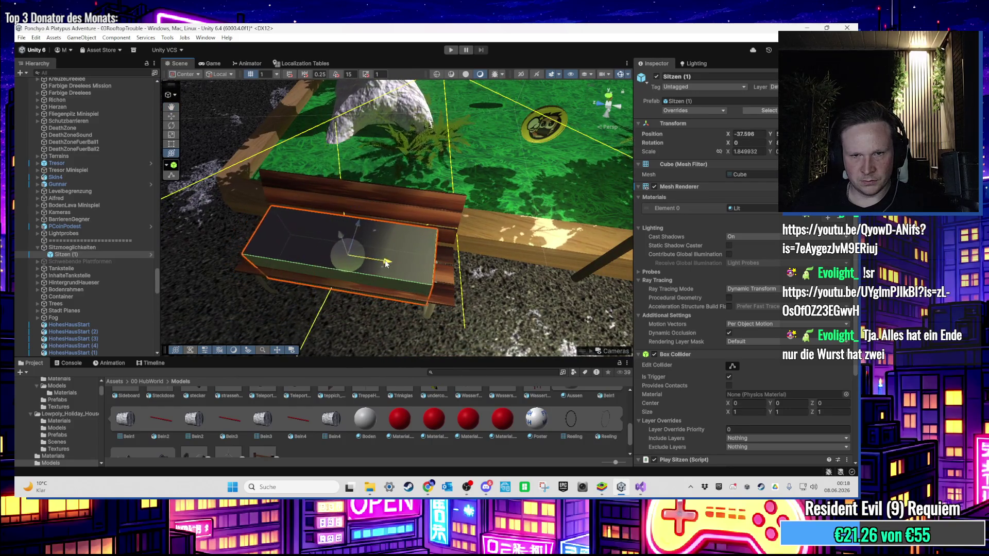
pyautogui.moveTo(387, 264)
pyautogui.mouseDown()
pyautogui.moveTo(398, 163)
pyautogui.moveTo(411, 254)
pyautogui.mouseUp()
pyautogui.scroll(-3, 397, 163)
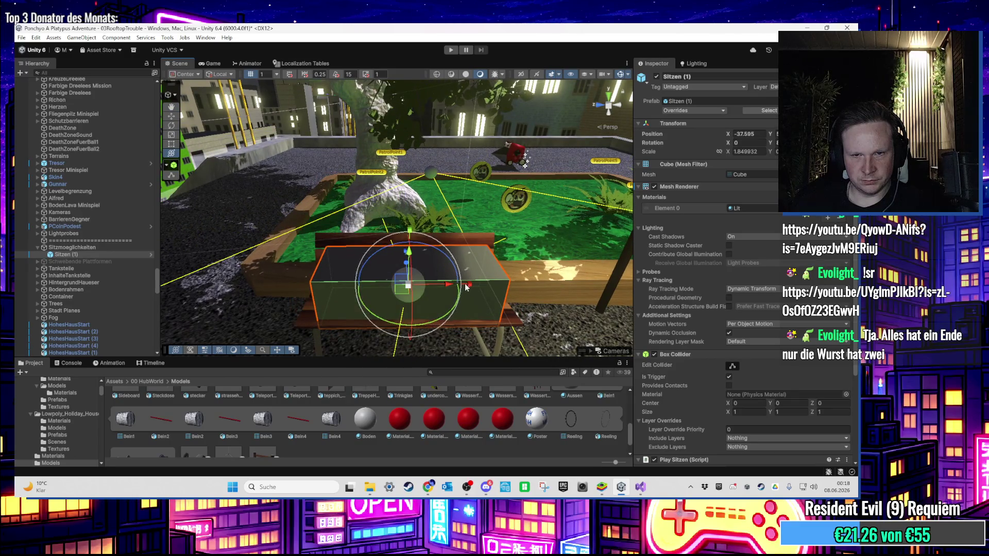
pyautogui.scroll(-5, 469, 285)
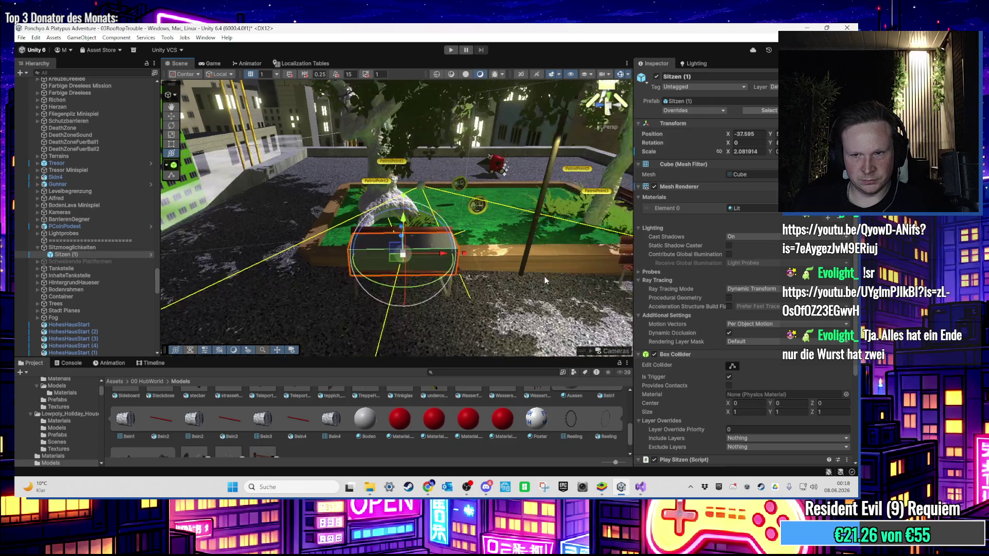
pyautogui.scroll(-3, 738, 360)
pyautogui.scroll(-1, 737, 360)
pyautogui.click(740, 385)
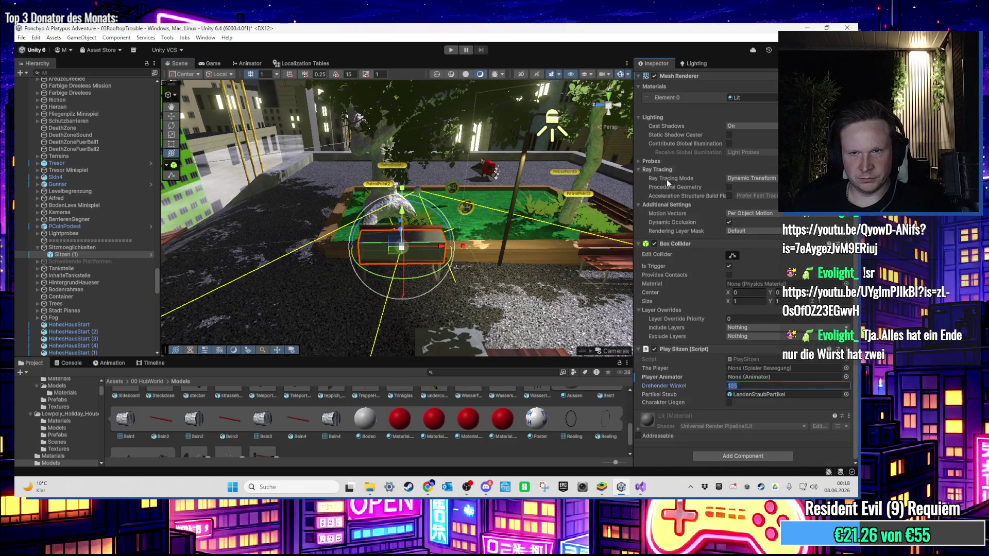
pyautogui.write('0')
# Step: Play-test the park bench and set Sitzen (1)'s Drehender Winkel to -90
pyautogui.click(452, 50)
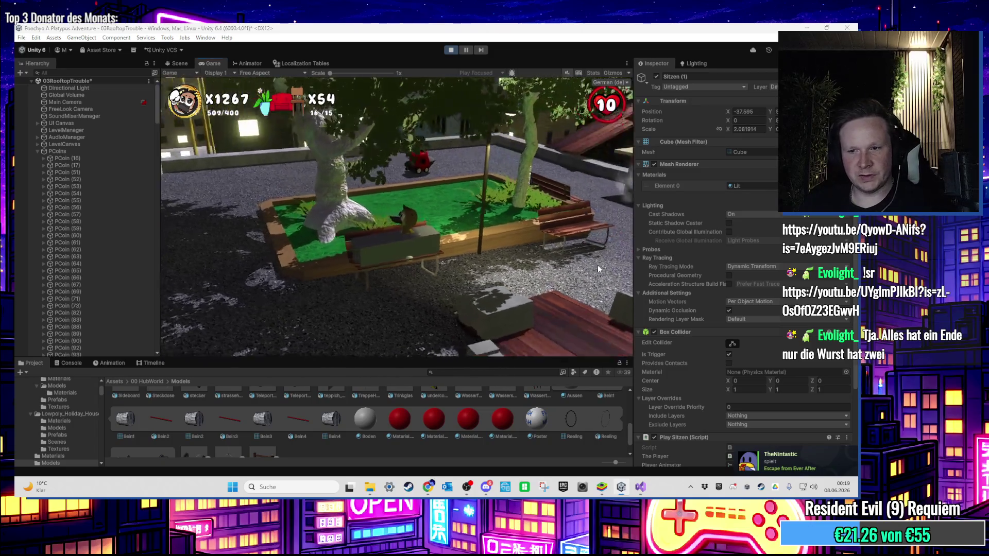
pyautogui.press('super')
pyautogui.click(749, 394)
pyautogui.scroll(-3, 680, 384)
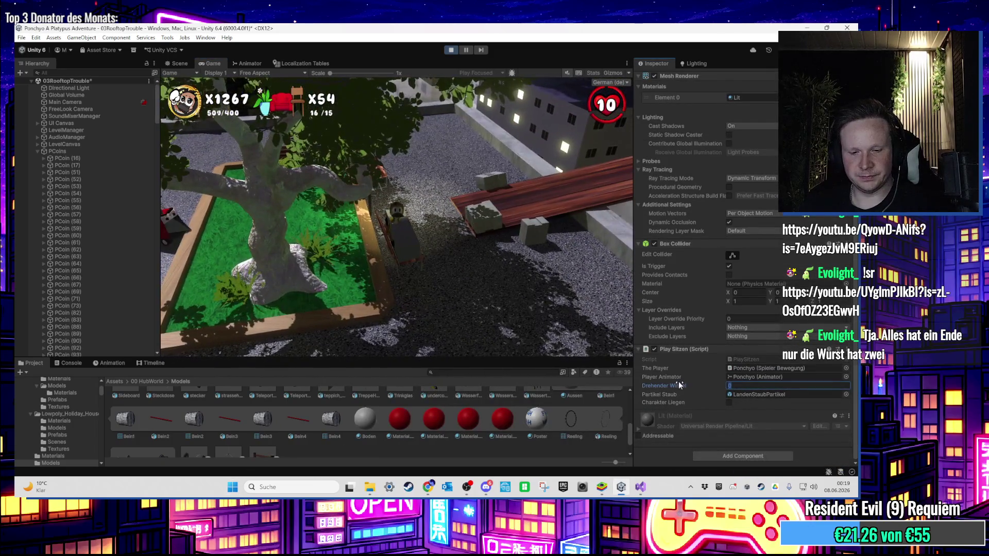
pyautogui.write('-90')
pyautogui.press('Return')
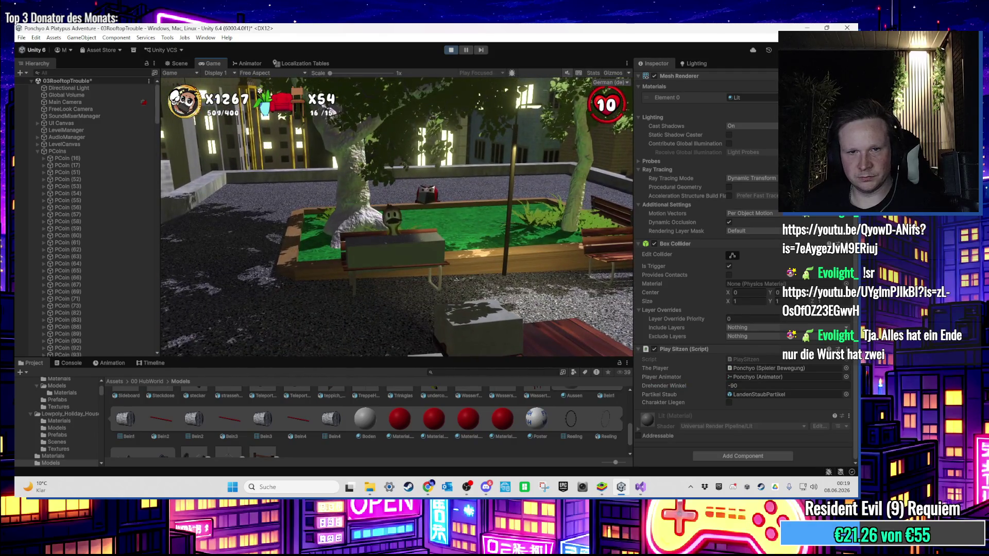
# Step: Stop the play test and re-enter the turn angle back in the scene editor
pyautogui.press('super')
pyautogui.click(454, 74)
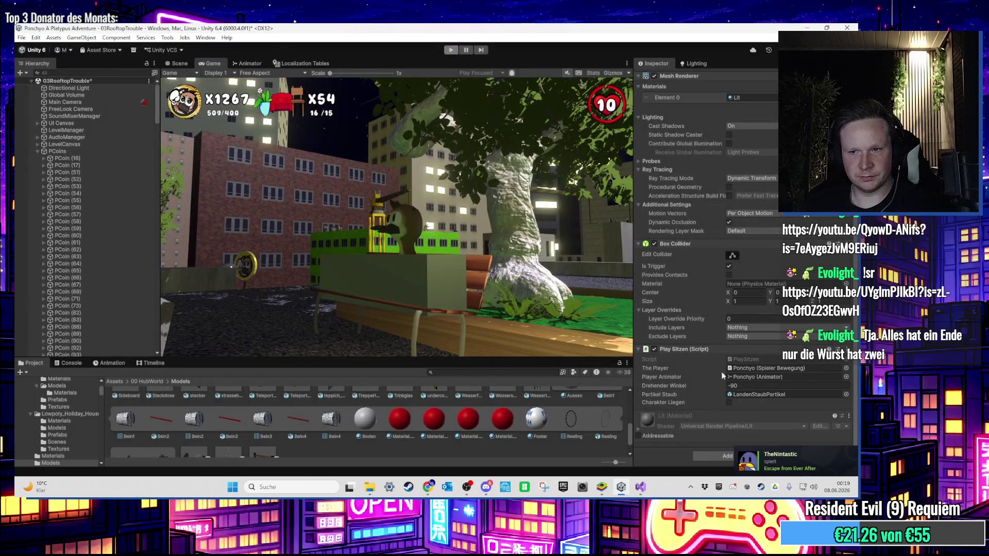
pyautogui.hotkey('ctrl', 'p')
pyautogui.click(741, 408)
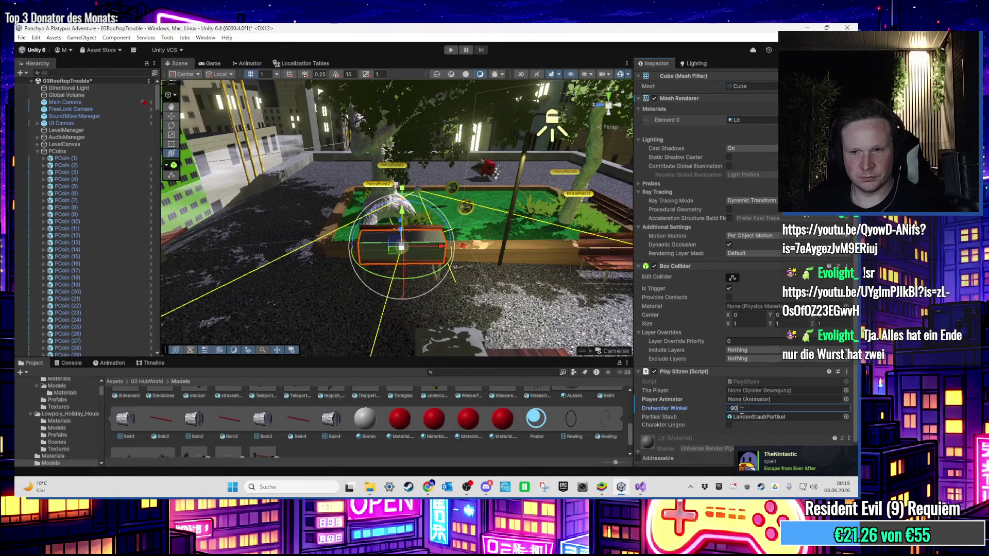
# Step: Focus on Sitzen (1) and enable its Mesh Renderer so the trigger box shows
pyautogui.scroll(3, 384, 211)
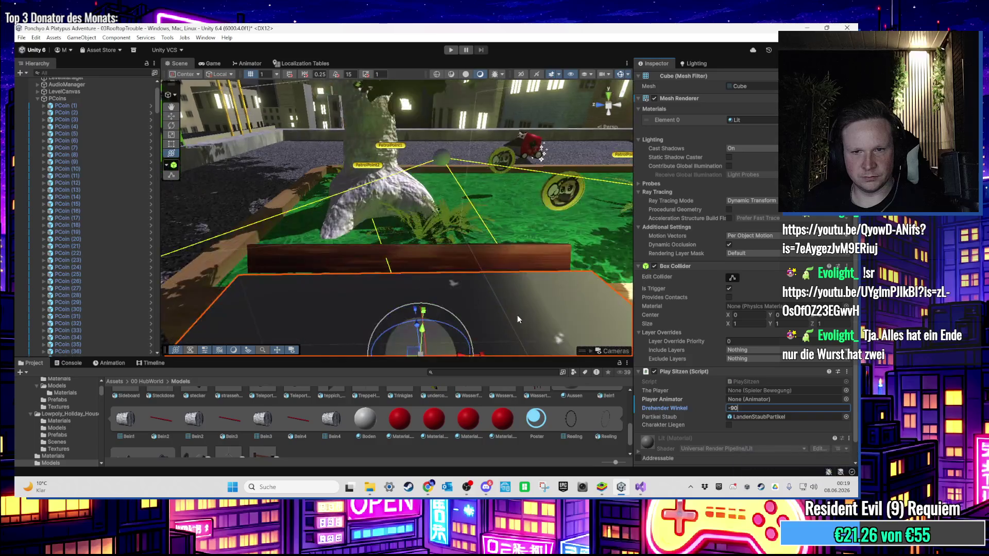
pyautogui.scroll(-3, 485, 284)
pyautogui.scroll(5, 122, 252)
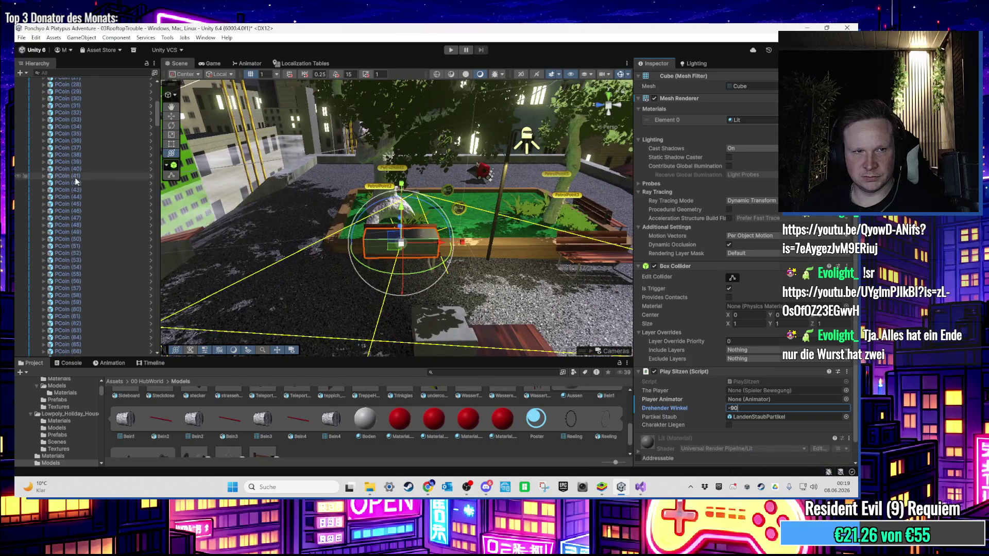
pyautogui.scroll(-10, 78, 206)
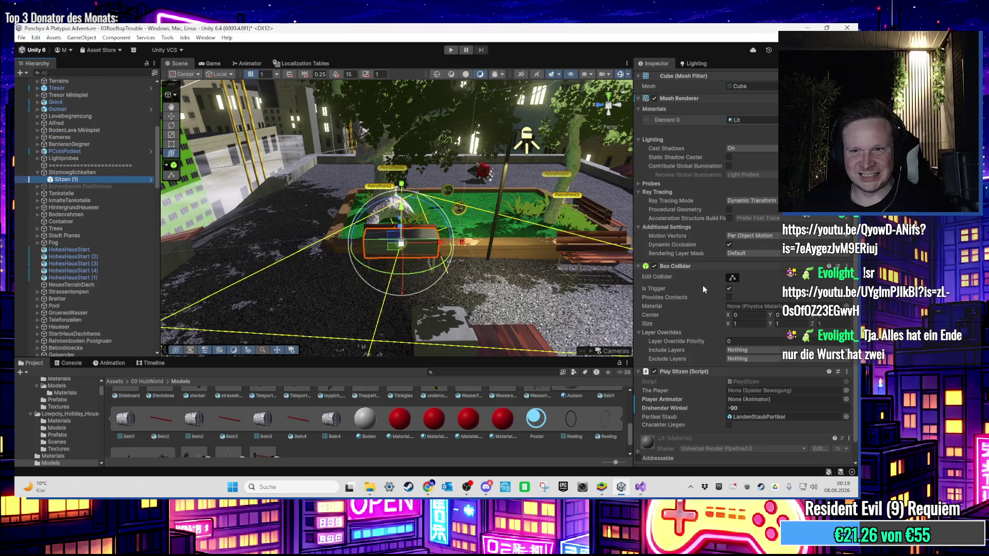
pyautogui.scroll(3, 700, 286)
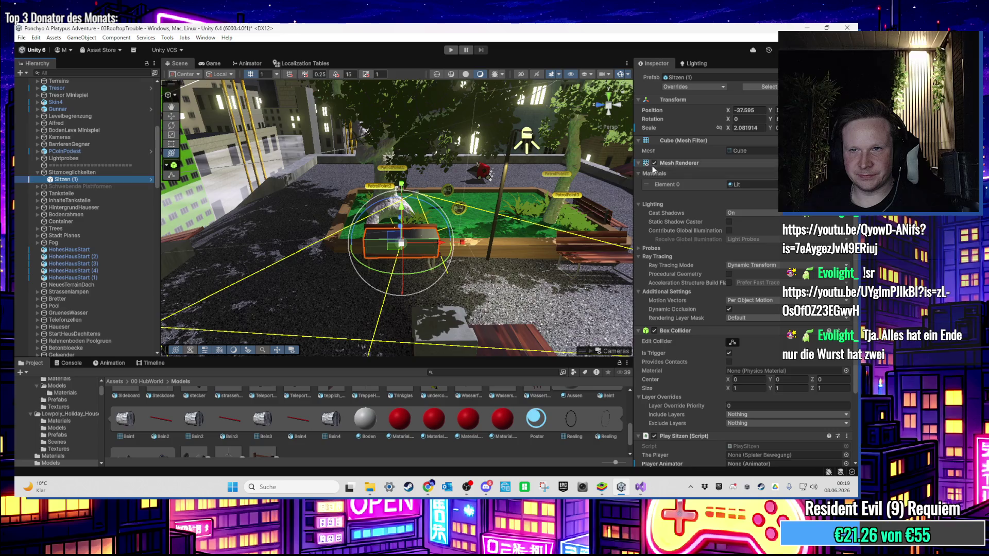
pyautogui.doubleClick(66, 180)
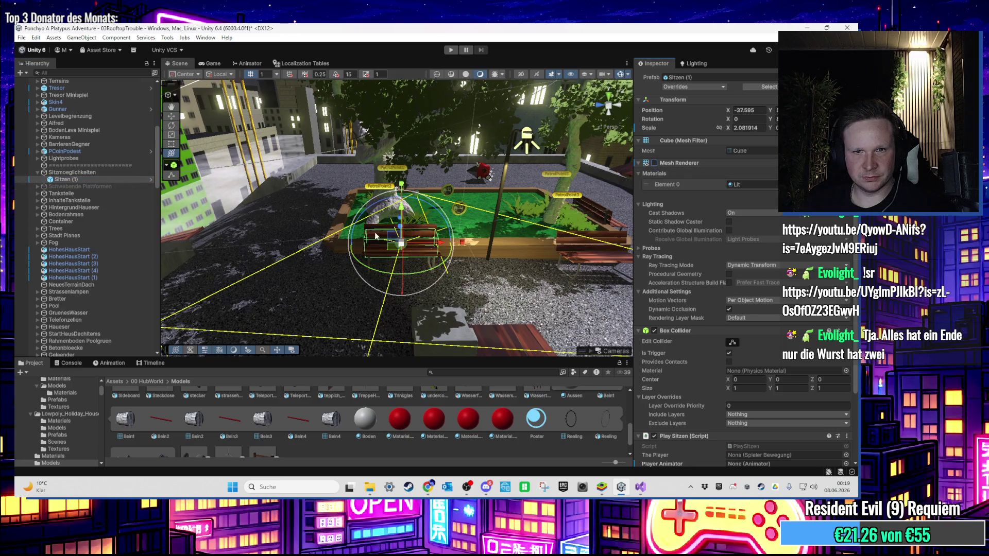
pyautogui.click(654, 163)
pyautogui.scroll(-3, 402, 232)
# Step: Duplicate the trigger as Sitzen (2) and place it on another park bench
pyautogui.hotkey('ctrl', 'd')
pyautogui.moveTo(350, 242); pyautogui.dragTo(577, 259)
pyautogui.press('f')
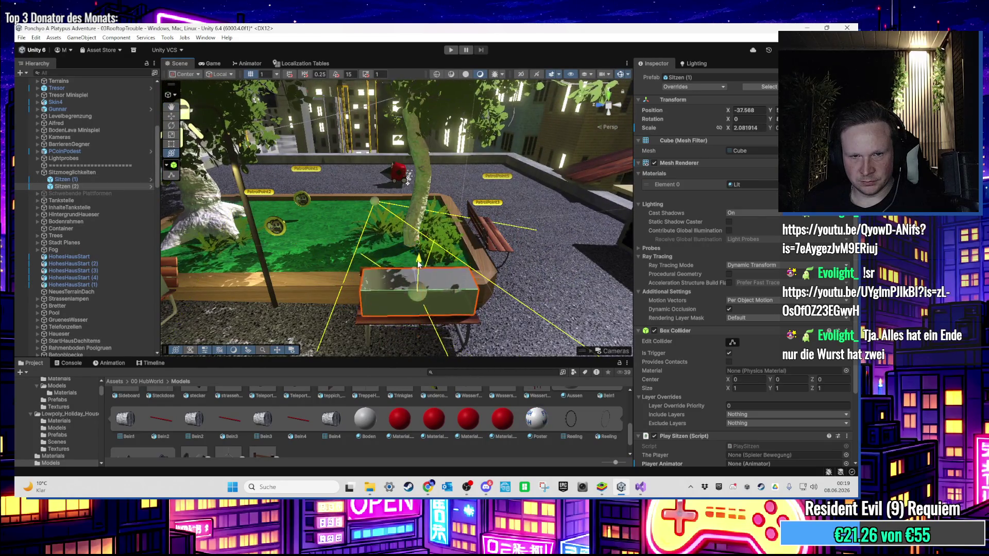
pyautogui.moveTo(419, 268)
pyautogui.mouseDown()
pyautogui.moveTo(407, 265)
pyautogui.moveTo(433, 260)
pyautogui.moveTo(427, 252)
pyautogui.moveTo(284, 269)
pyautogui.mouseUp()
pyautogui.moveTo(378, 255)
pyautogui.mouseDown()
pyautogui.moveTo(424, 263)
pyautogui.moveTo(397, 197)
pyautogui.moveTo(367, 213)
pyautogui.moveTo(482, 239)
pyautogui.moveTo(444, 260)
pyautogui.mouseUp()
# Step: Duplicate a third trigger Sitzen (3), rotate it 90° and place it on the front bench
pyautogui.hotkey('ctrl', 'd')
pyautogui.moveTo(400, 316)
pyautogui.mouseDown()
pyautogui.moveTo(536, 316)
pyautogui.moveTo(298, 271)
pyautogui.mouseUp()
pyautogui.press('f')
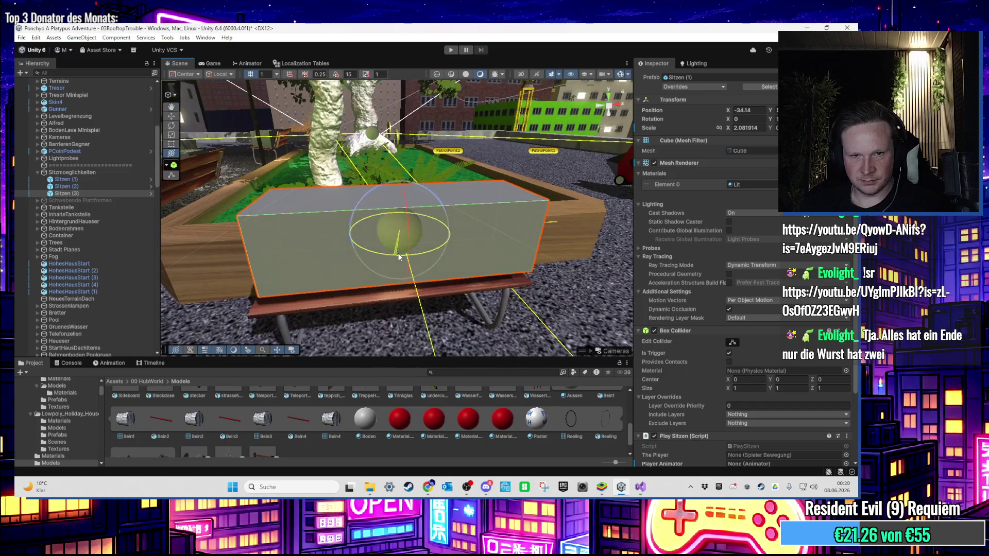
pyautogui.moveTo(398, 211)
pyautogui.mouseDown()
pyautogui.moveTo(402, 266)
pyautogui.moveTo(396, 261)
pyautogui.mouseUp()
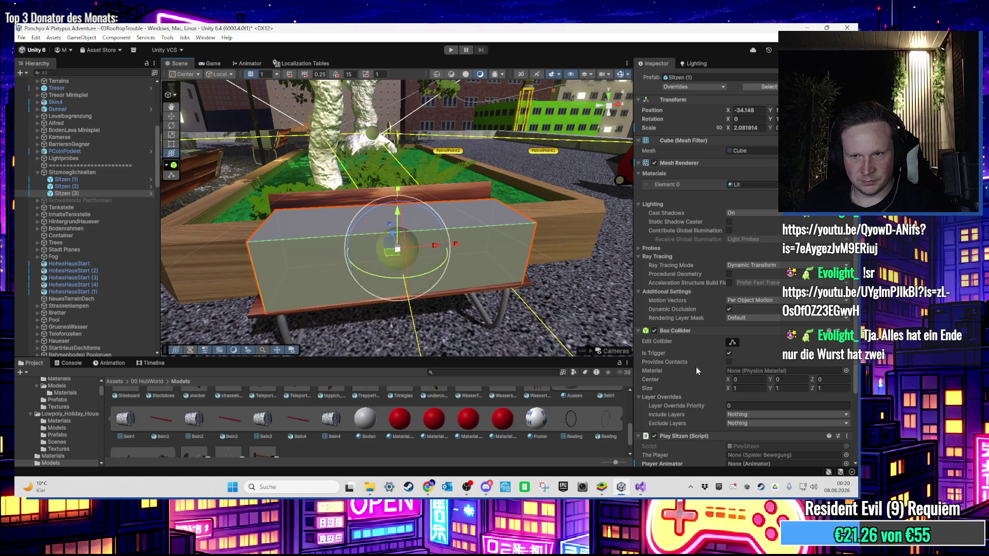
pyautogui.scroll(-2, 695, 367)
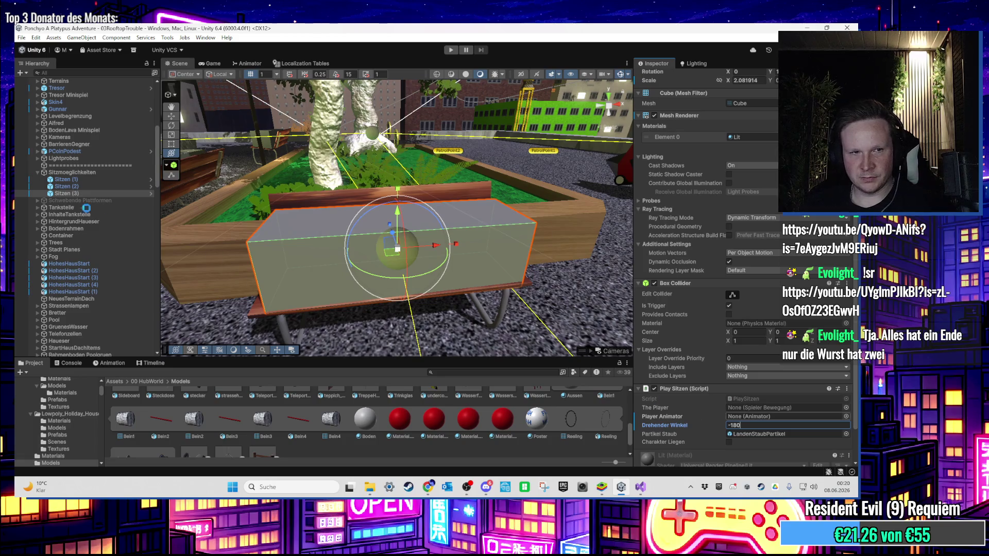
pyautogui.scroll(-3, 62, 196)
pyautogui.moveTo(391, 247)
pyautogui.mouseDown()
pyautogui.moveTo(443, 273)
pyautogui.moveTo(382, 288)
pyautogui.mouseUp()
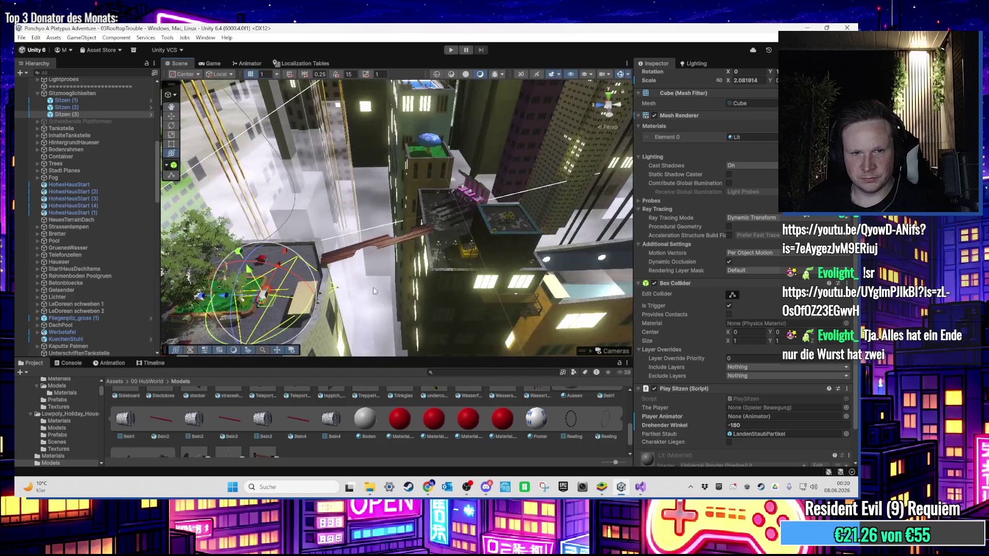
# Step: Duplicate a trigger as Sitzen (4), move it onto the pink pool lounger and narrow it to fit
pyautogui.hotkey('ctrl', 'd')
pyautogui.moveTo(275, 308)
pyautogui.mouseDown()
pyautogui.moveTo(419, 173)
pyautogui.moveTo(412, 219)
pyautogui.moveTo(434, 298)
pyautogui.moveTo(481, 218)
pyautogui.moveTo(456, 247)
pyautogui.moveTo(479, 196)
pyautogui.moveTo(424, 275)
pyautogui.moveTo(442, 258)
pyautogui.moveTo(446, 308)
pyautogui.mouseUp()
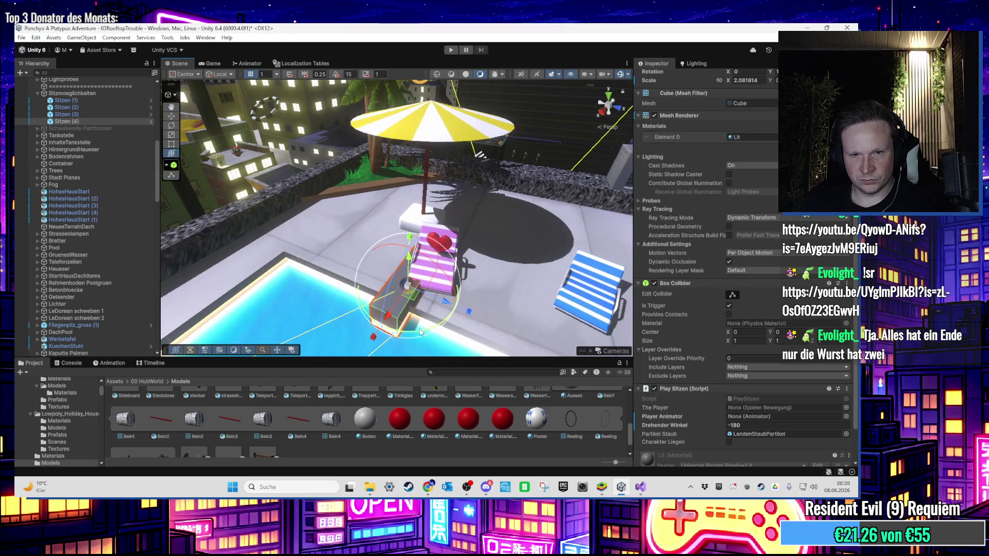
pyautogui.moveTo(413, 299)
pyautogui.mouseDown()
pyautogui.moveTo(532, 354)
pyautogui.moveTo(474, 280)
pyautogui.mouseUp()
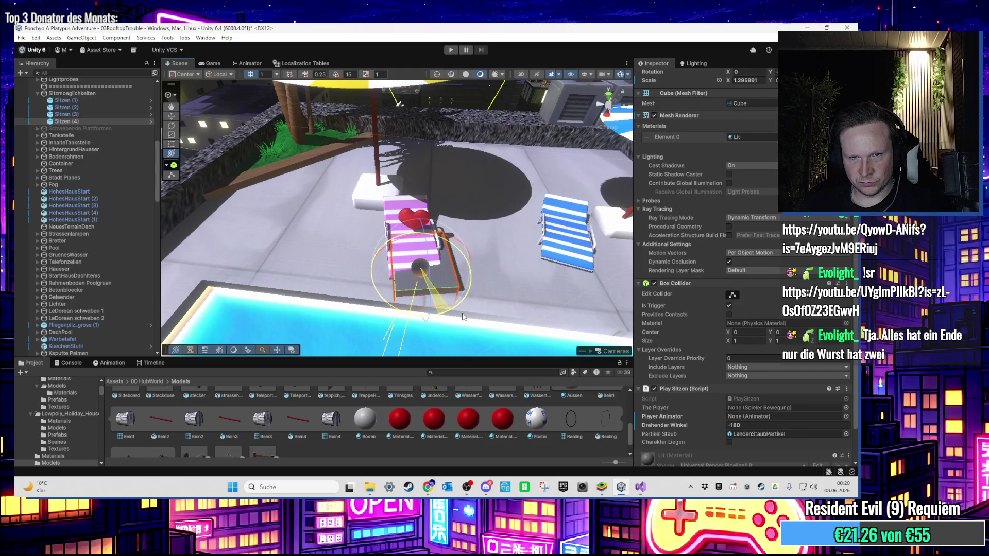
pyautogui.moveTo(420, 279)
pyautogui.mouseDown()
pyautogui.moveTo(415, 230)
pyautogui.moveTo(468, 255)
pyautogui.moveTo(460, 259)
pyautogui.mouseUp()
pyautogui.scroll(3, 461, 258)
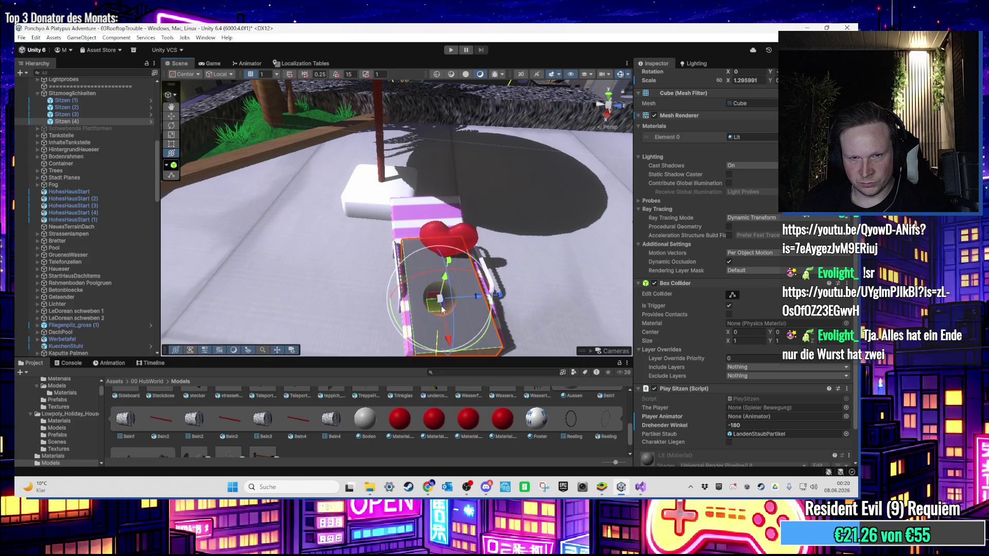
pyautogui.scroll(-2, 442, 309)
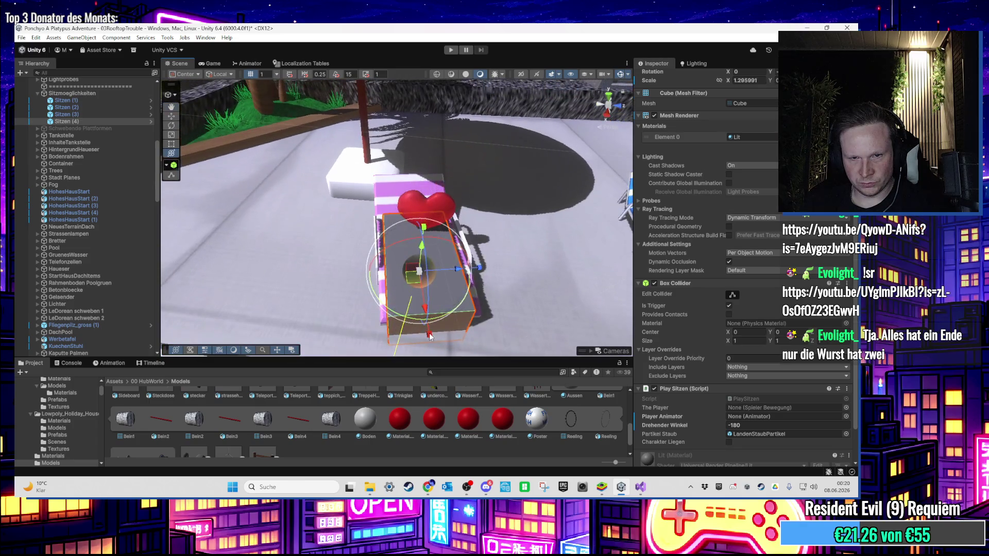
pyautogui.moveTo(430, 332); pyautogui.dragTo(429, 335)
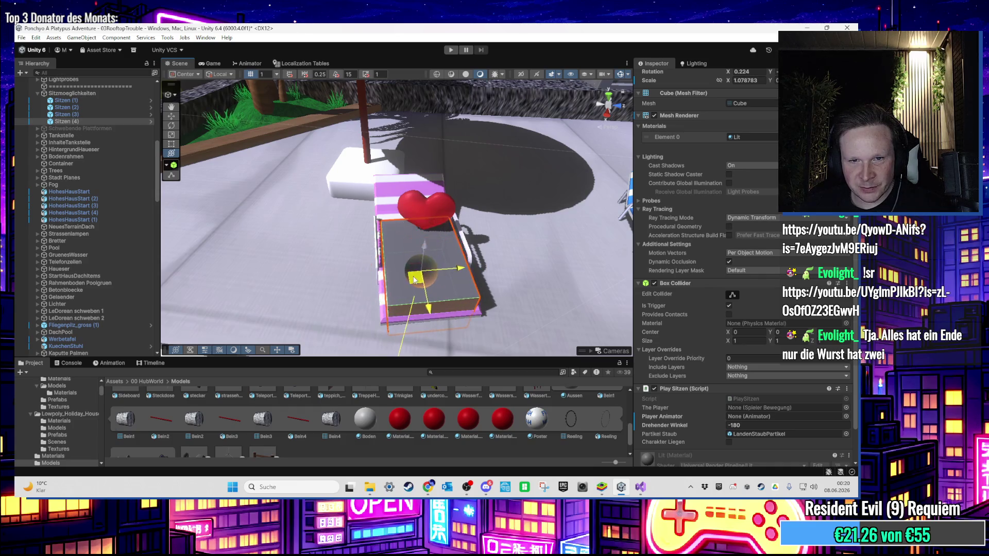
pyautogui.moveTo(425, 247); pyautogui.dragTo(515, 219)
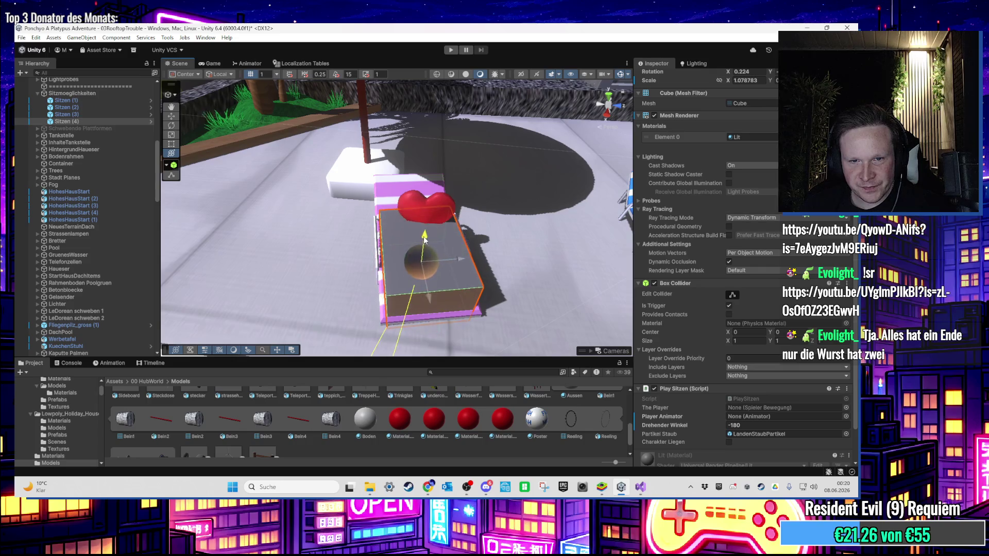
pyautogui.press('f')
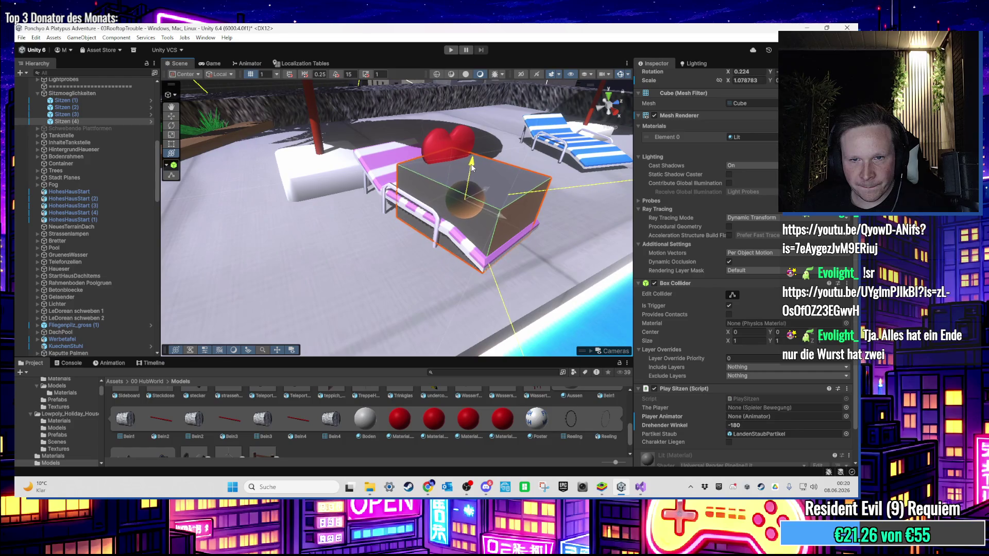
pyautogui.scroll(-5, 472, 166)
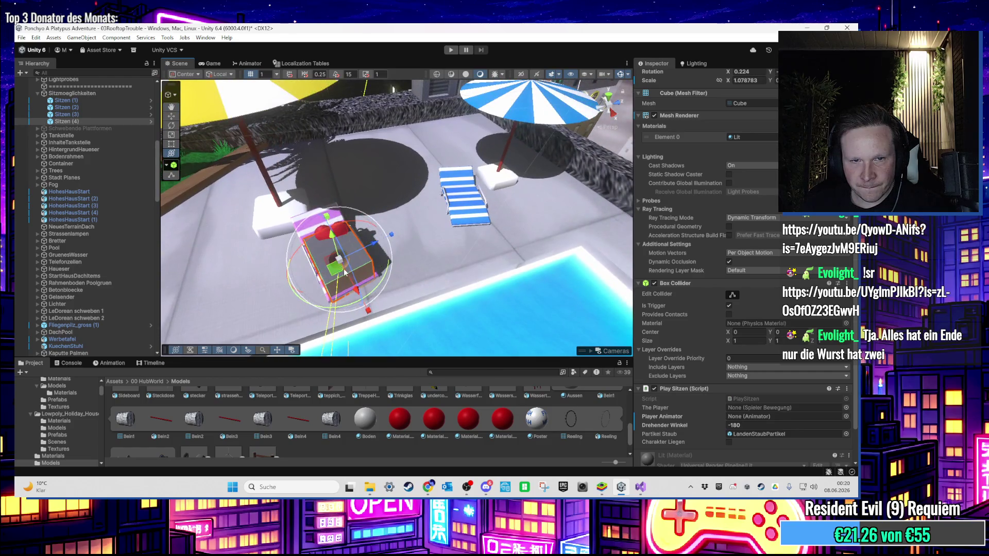
# Step: Duplicate Sitzen (4) as Sitzen (5) onto the blue-striped lounger
pyautogui.hotkey('ctrl', 'd')
pyautogui.moveTo(346, 273); pyautogui.dragTo(466, 224)
pyautogui.scroll(2, 446, 238)
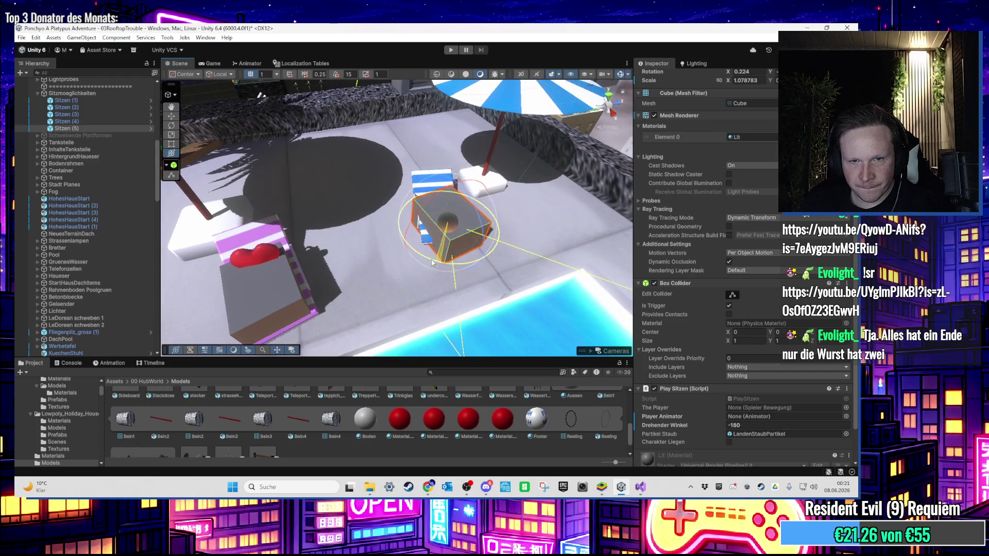
# Step: Frame the pool loungers, select only Sitzen (5), and launch a play test
pyautogui.press('f')
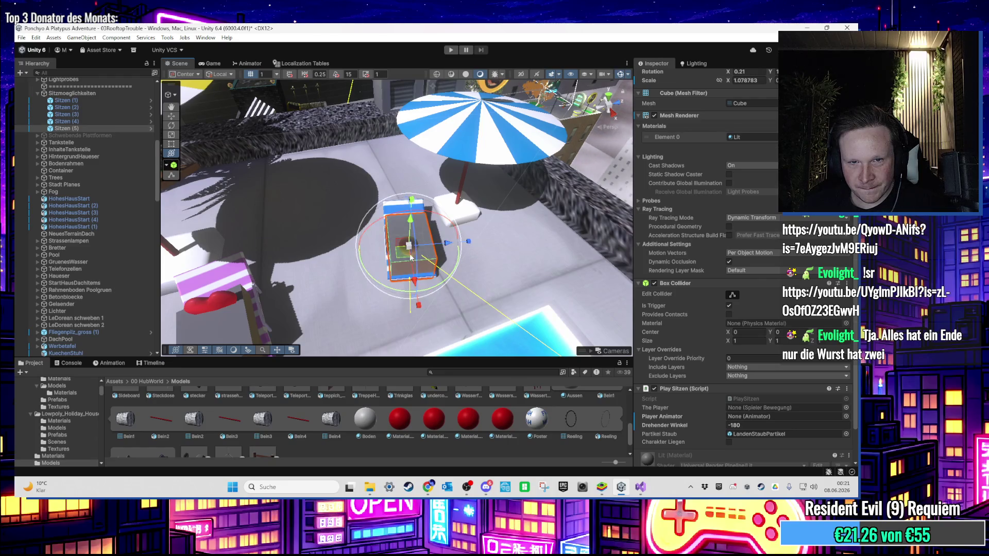
pyautogui.moveTo(438, 260); pyautogui.dragTo(468, 261)
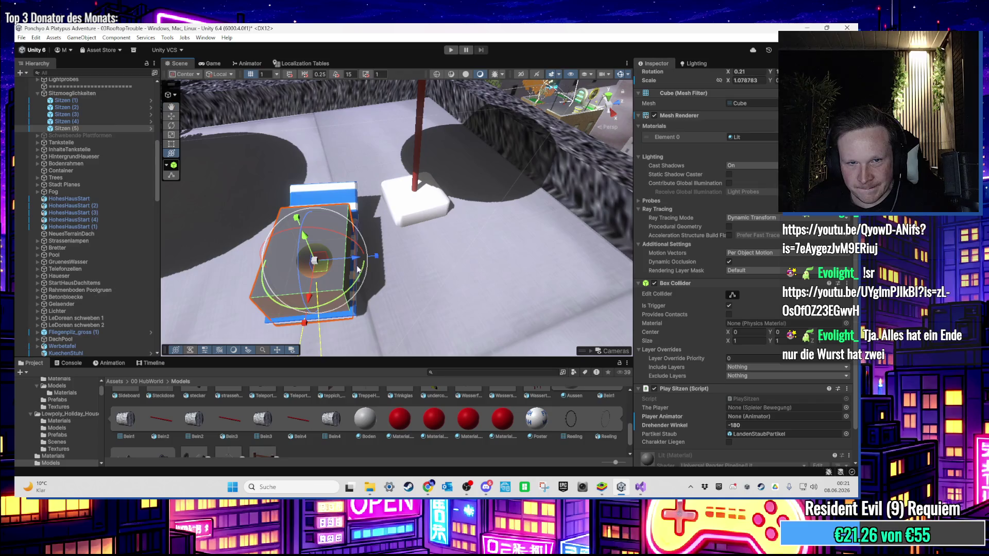
pyautogui.moveTo(357, 269); pyautogui.dragTo(351, 233)
pyautogui.scroll(-3, 351, 233)
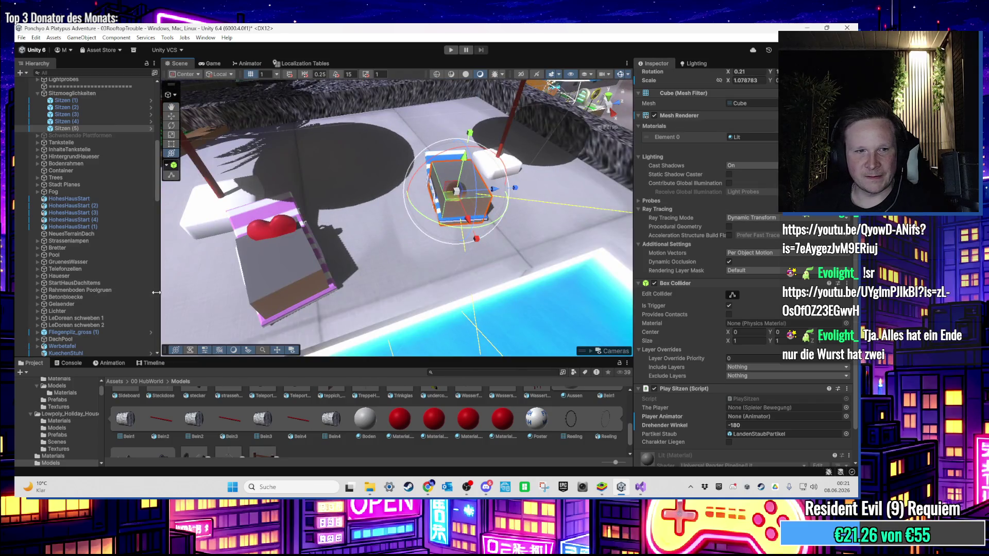
pyautogui.moveTo(381, 206); pyautogui.dragTo(402, 197)
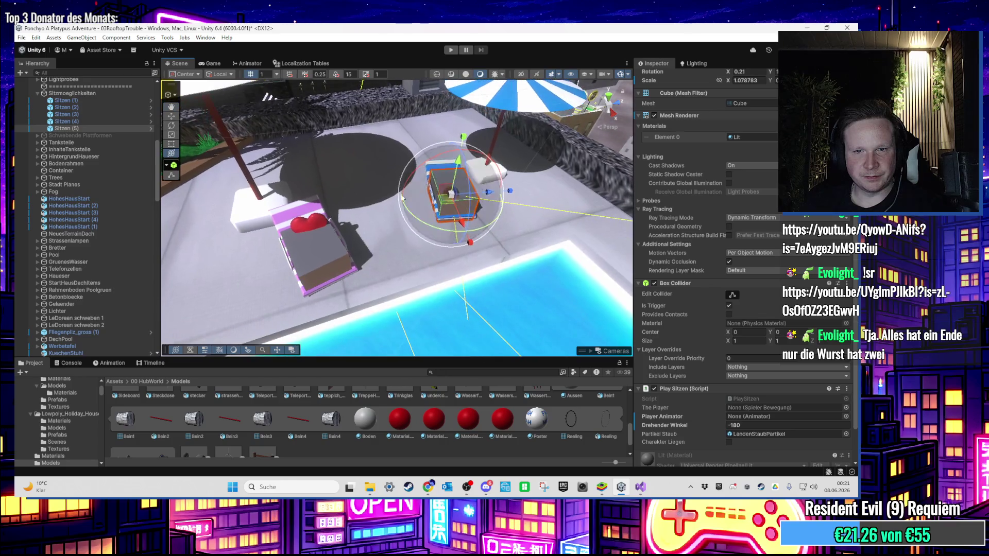
pyautogui.keyDown('ctrl'); pyautogui.click(105, 120); pyautogui.keyUp('ctrl')
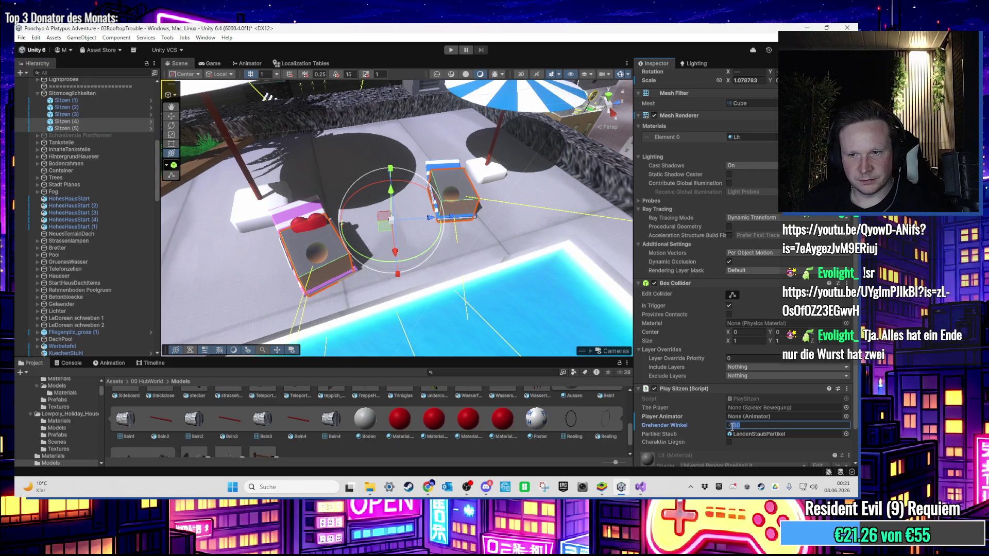
pyautogui.keyDown('ctrl'); pyautogui.click(74, 122); pyautogui.keyUp('ctrl')
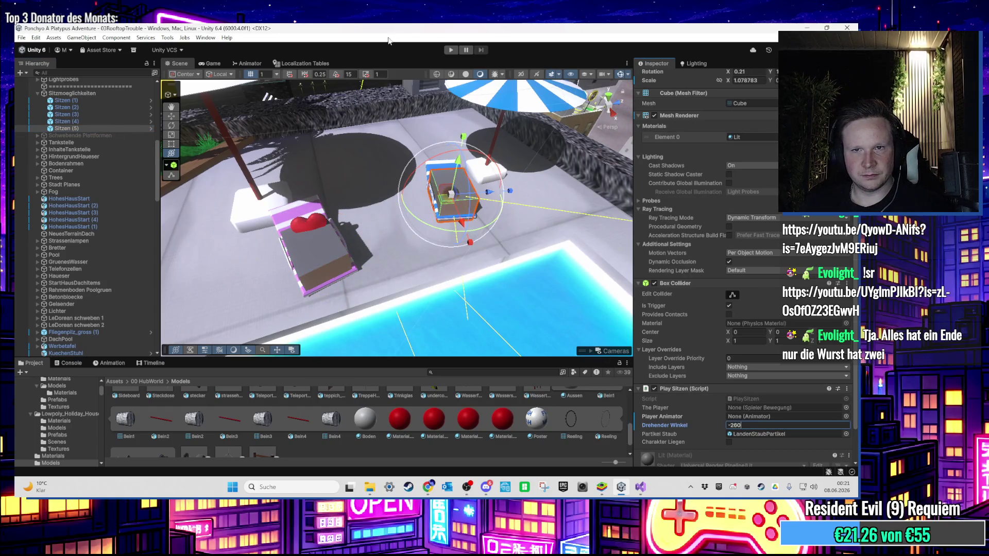
pyautogui.click(450, 50)
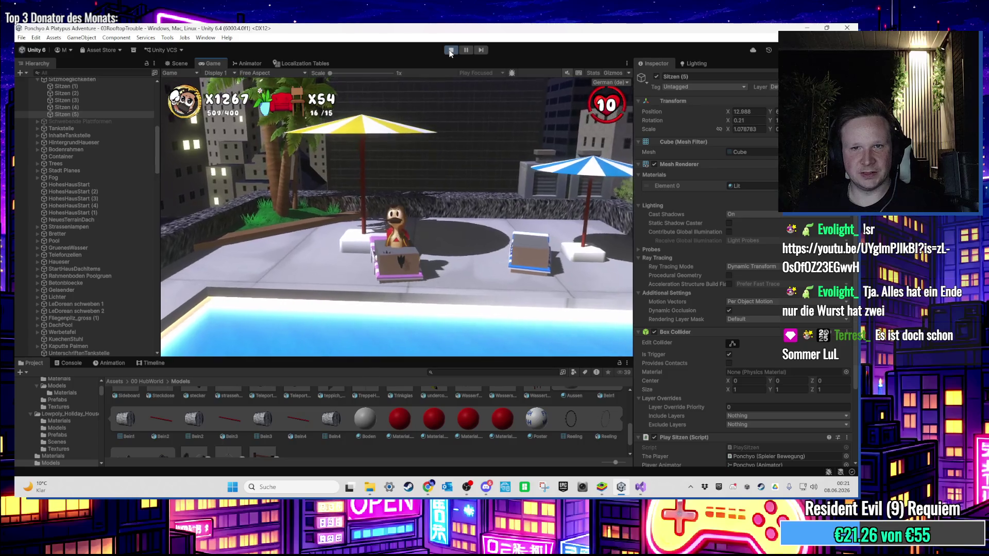
# Step: Stop the play test and hide the mesh of triggers Sitzen (1) through (3)
pyautogui.press('super')
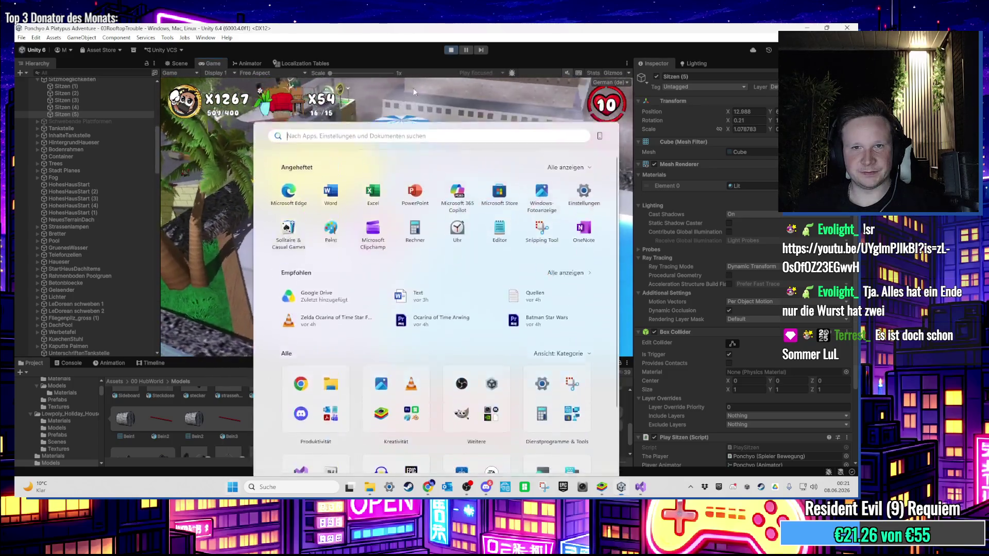
pyautogui.press('super')
pyautogui.hotkey('ctrl', 'p')
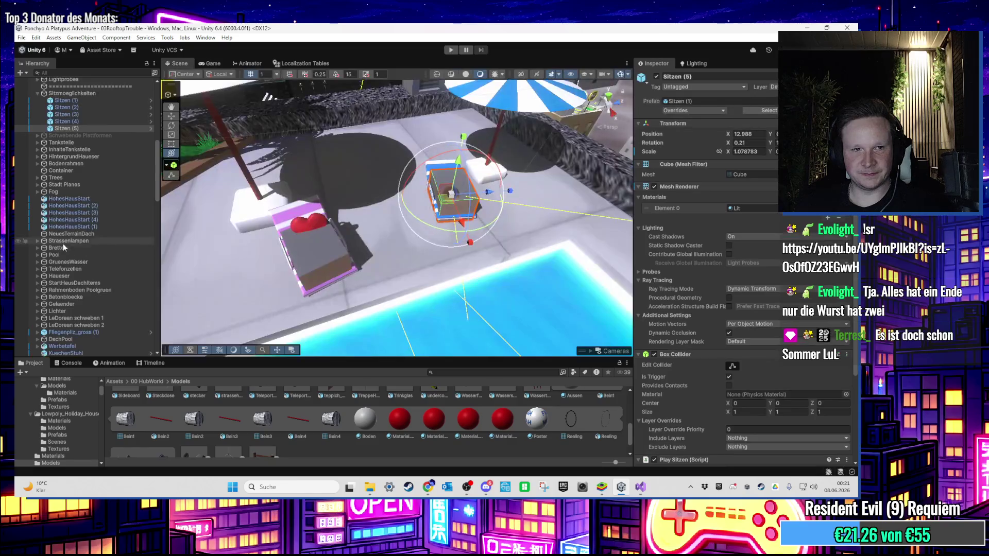
pyautogui.click(94, 126)
pyautogui.keyDown('shift'); pyautogui.click(91, 141); pyautogui.keyUp('shift')
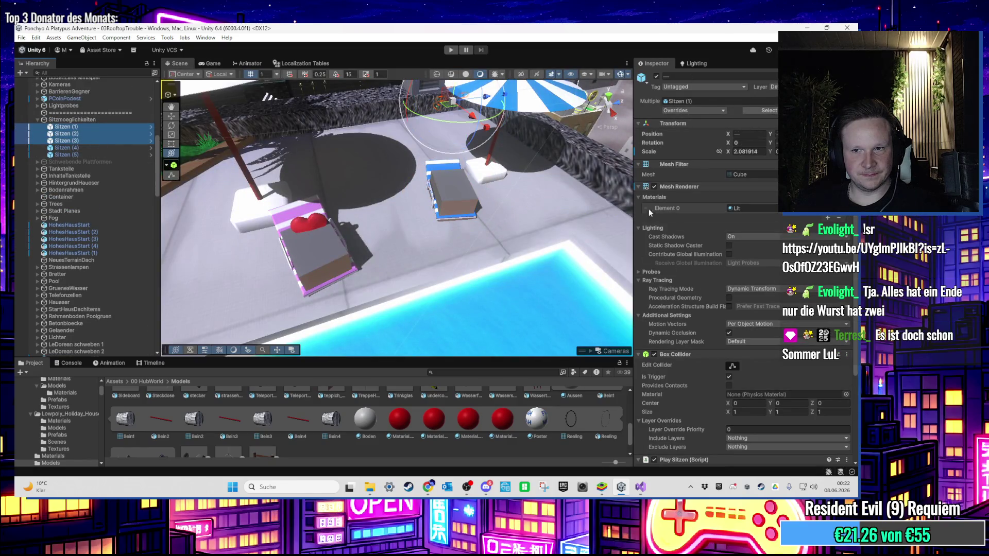
pyautogui.click(655, 186)
# Step: Scale the lounger Liegestuhl64 together with its Sitzen (5) trigger
pyautogui.click(490, 201)
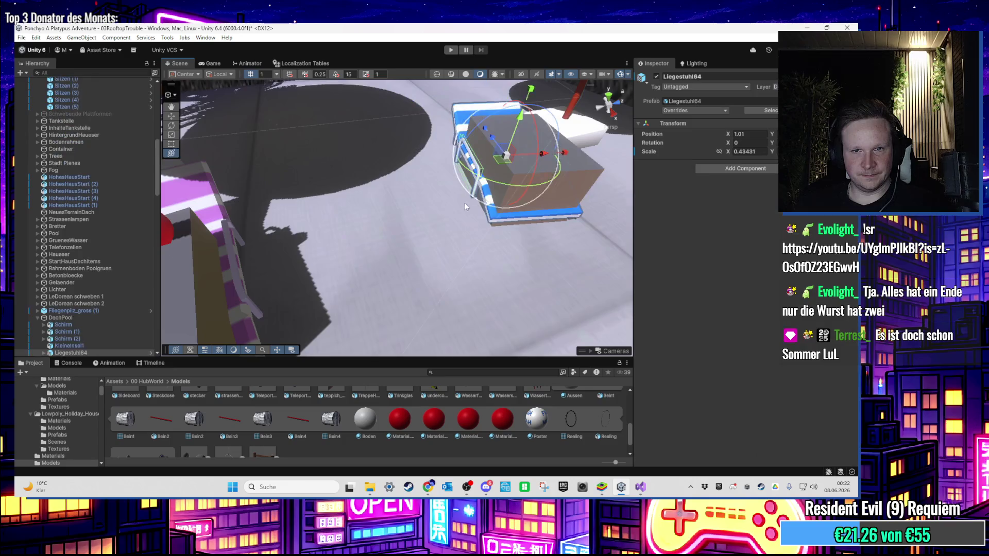
pyautogui.scroll(-2, 503, 197)
pyautogui.keyDown('shift'); pyautogui.click(502, 172); pyautogui.keyUp('shift')
pyautogui.moveTo(505, 173); pyautogui.dragTo(502, 170)
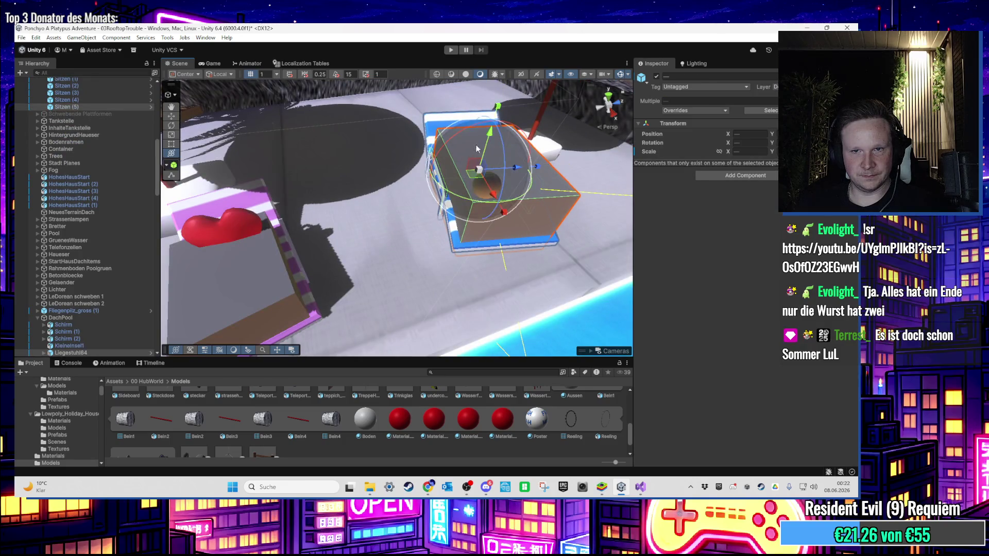
pyautogui.scroll(-2, 489, 135)
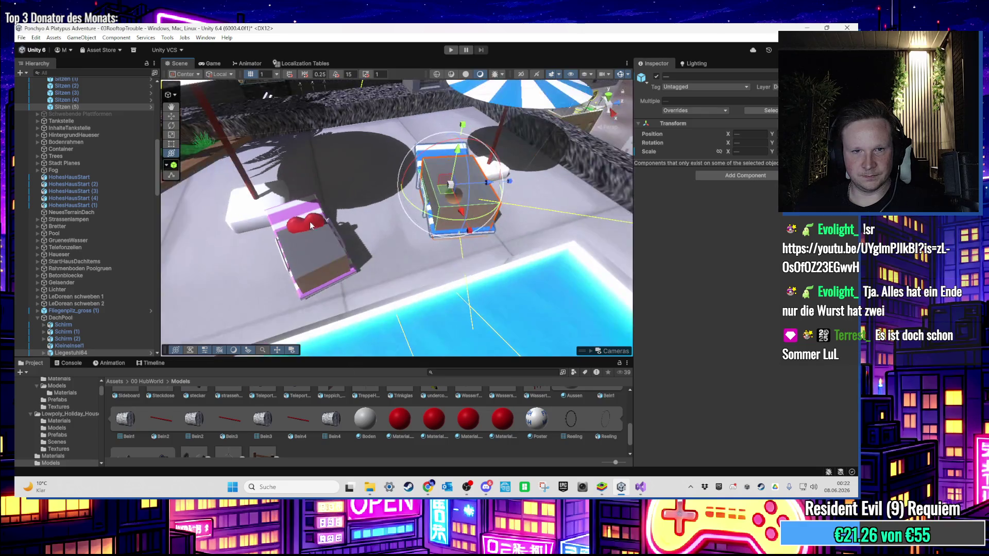
# Step: Enlarge the Sitzen (4) box over the pink lounger and rotate it to match
pyautogui.click(309, 202)
pyautogui.press('f')
pyautogui.keyDown('shift'); pyautogui.click(380, 212); pyautogui.keyUp('shift')
pyautogui.moveTo(344, 241); pyautogui.dragTo(373, 240)
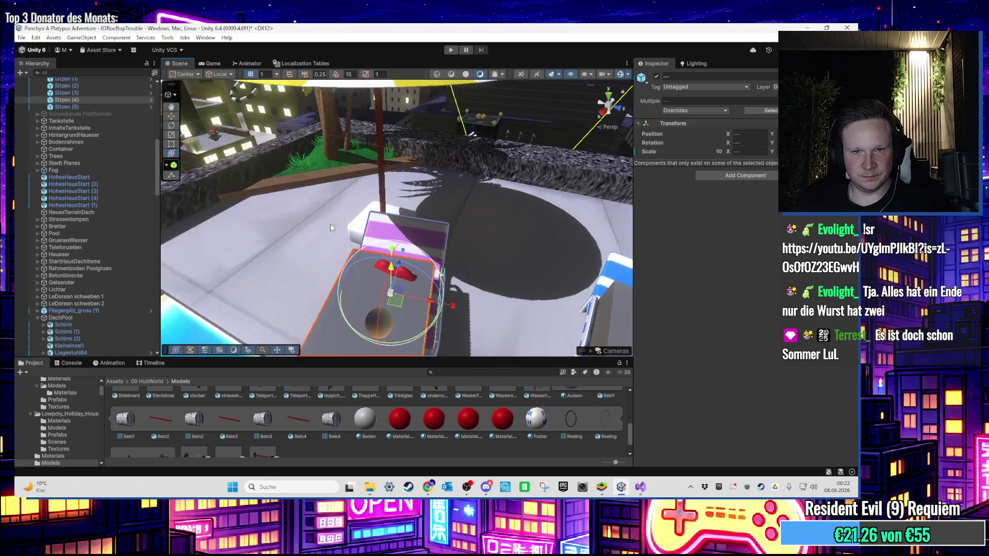
pyautogui.scroll(5, 334, 207)
pyautogui.press('f')
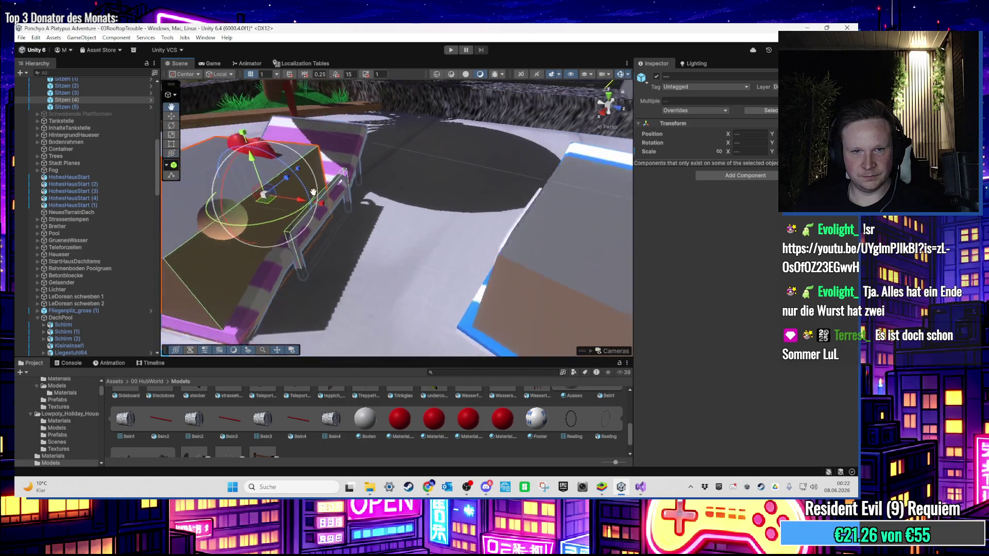
pyautogui.moveTo(269, 183)
pyautogui.mouseDown()
pyautogui.moveTo(264, 219)
pyautogui.moveTo(363, 218)
pyautogui.moveTo(359, 240)
pyautogui.mouseUp()
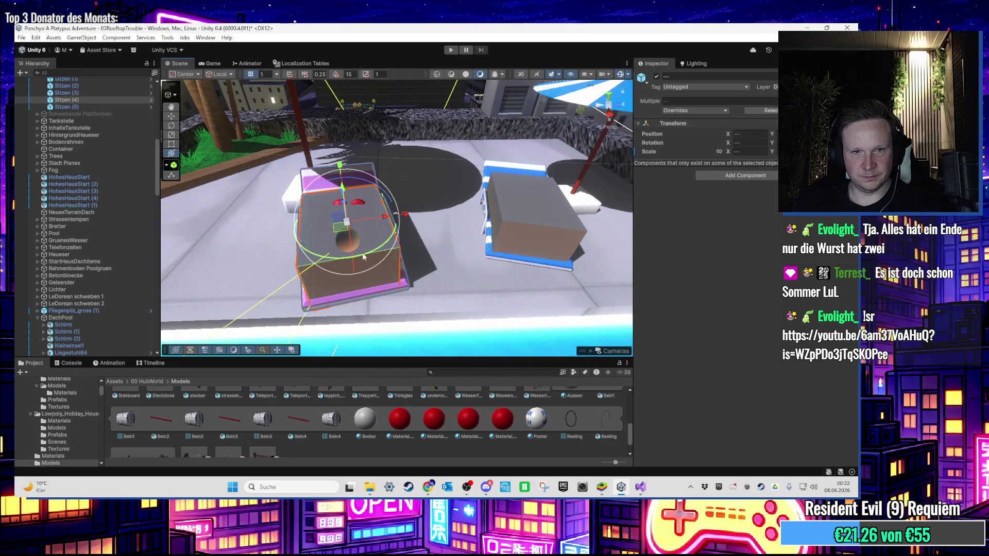
# Step: Select the left trigger box alone and start another play test of the seats
pyautogui.click(487, 214)
pyautogui.click(346, 246)
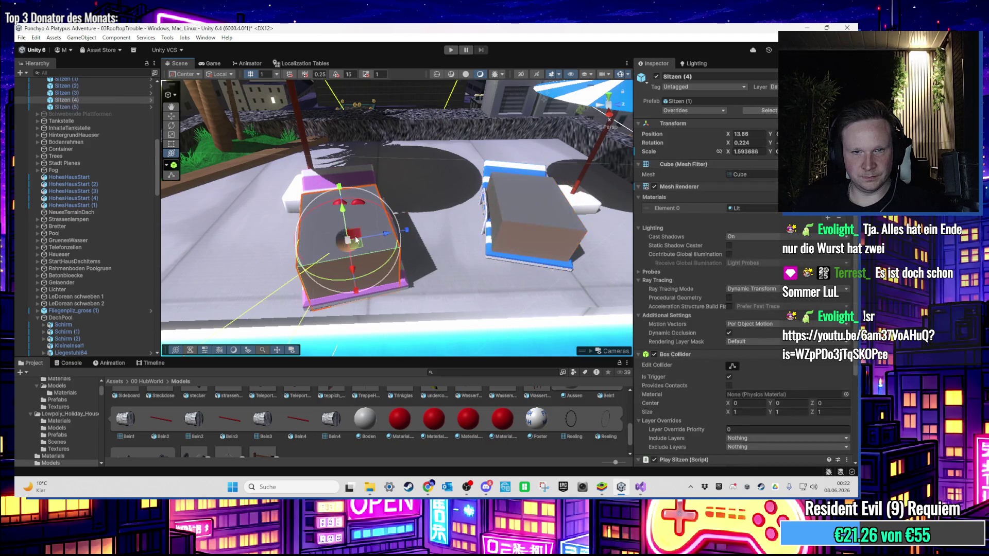
pyautogui.scroll(-3, 721, 319)
pyautogui.scroll(-2, 737, 360)
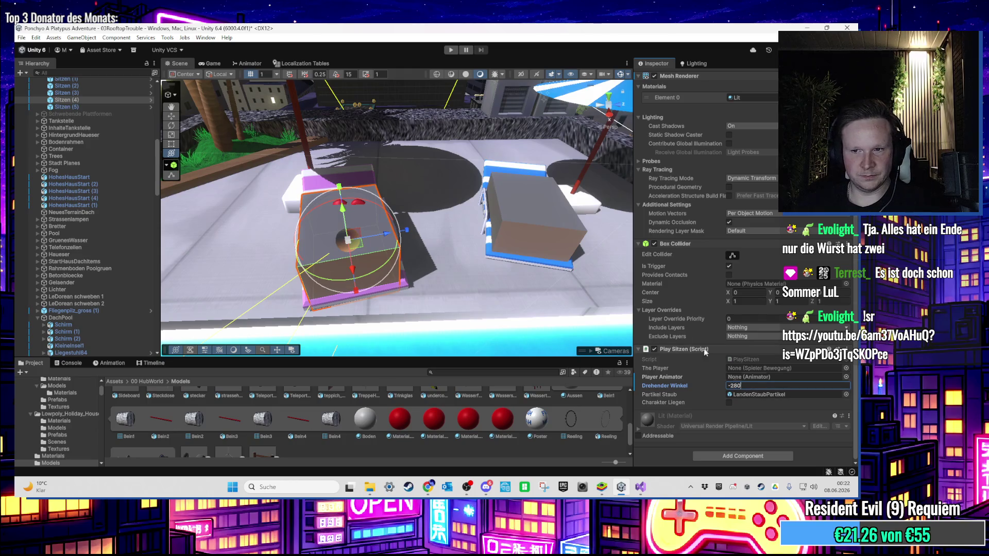
pyautogui.scroll(-5, 433, 261)
pyautogui.click(451, 49)
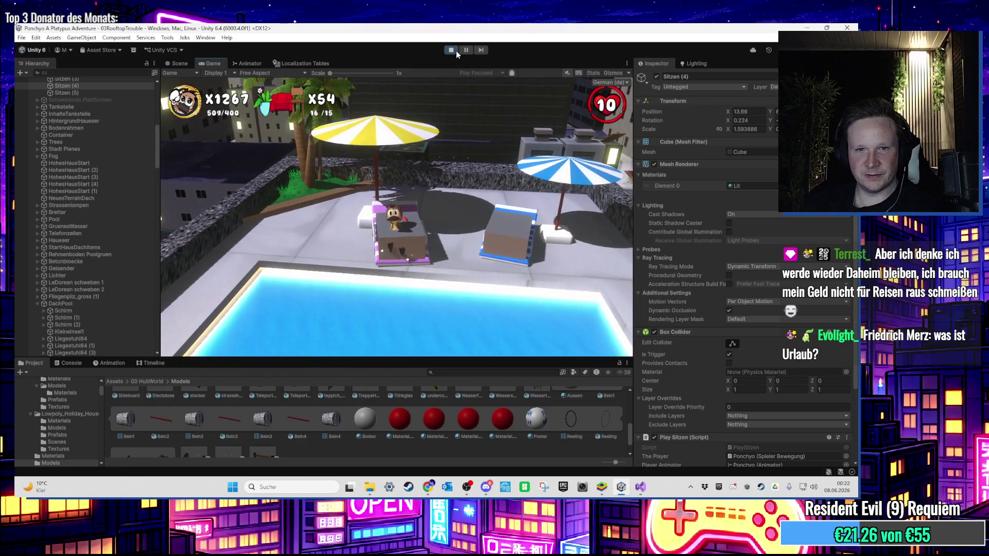
# Step: While the game runs, select Sitzen (5) and try its turn angle at -240
pyautogui.press('super')
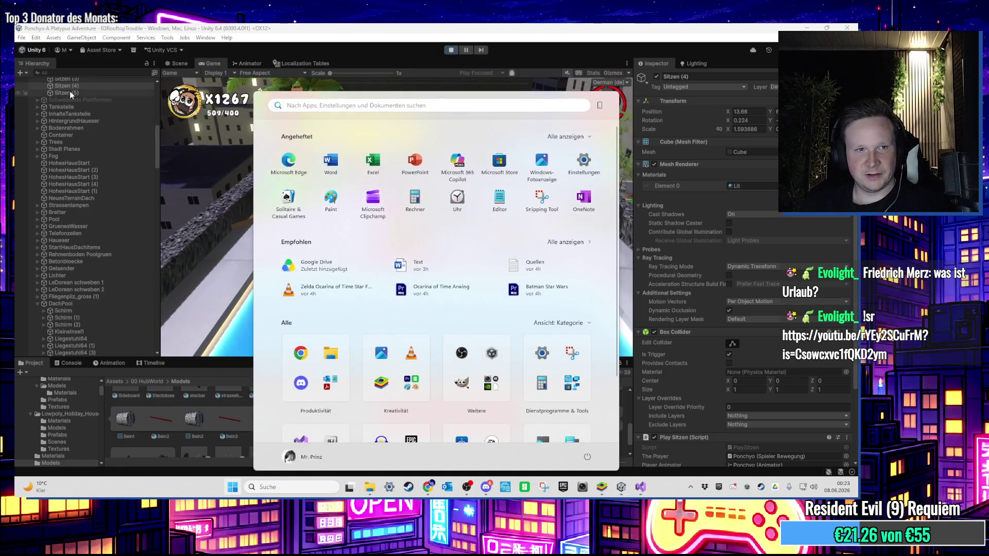
pyautogui.click(69, 93)
pyautogui.scroll(-3, 756, 403)
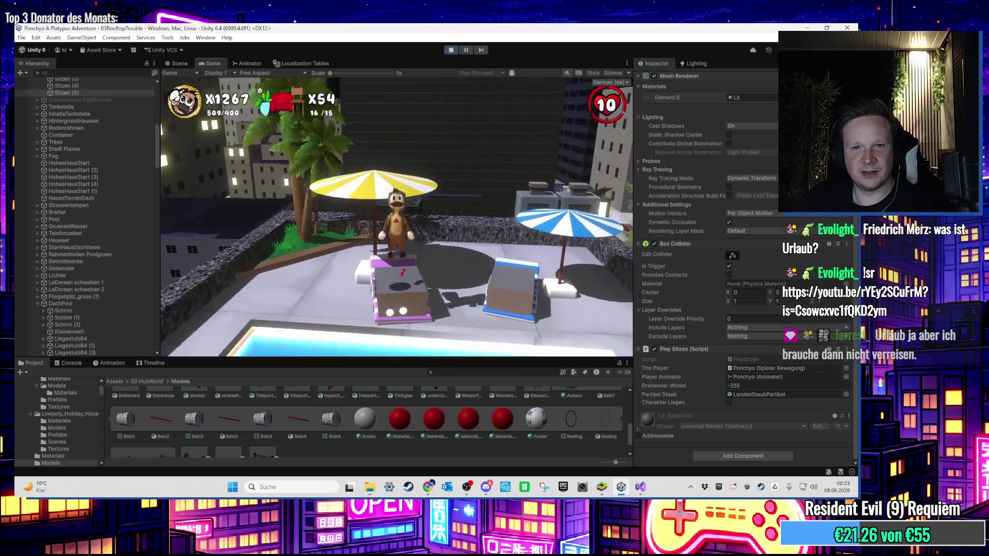
pyautogui.press('super')
pyautogui.click(733, 385)
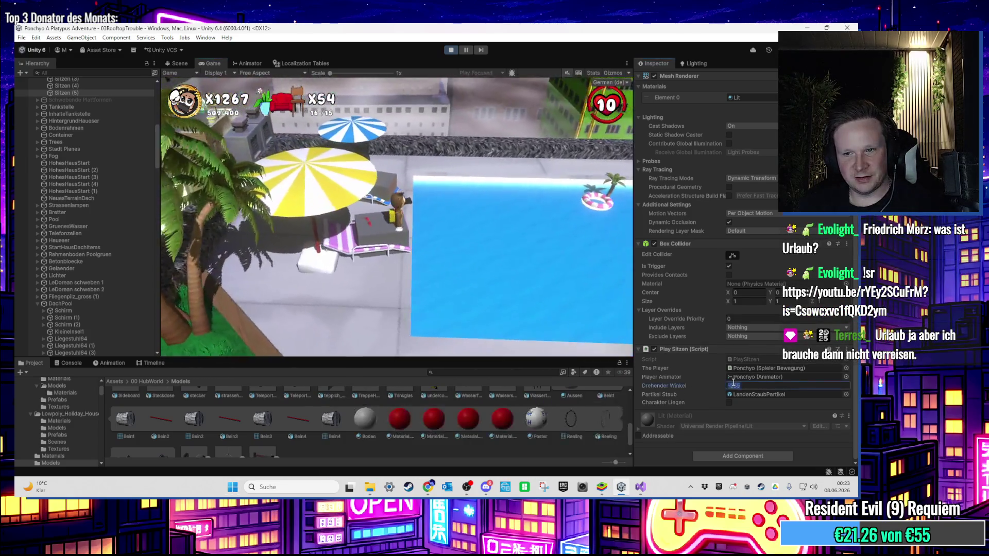
pyautogui.click(469, 272)
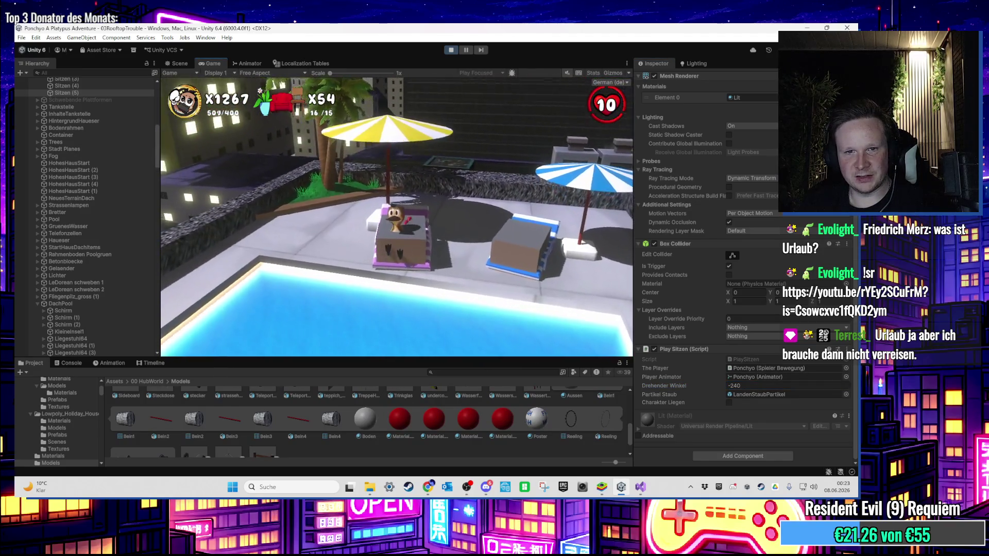
pyautogui.press('super')
pyautogui.click(747, 386)
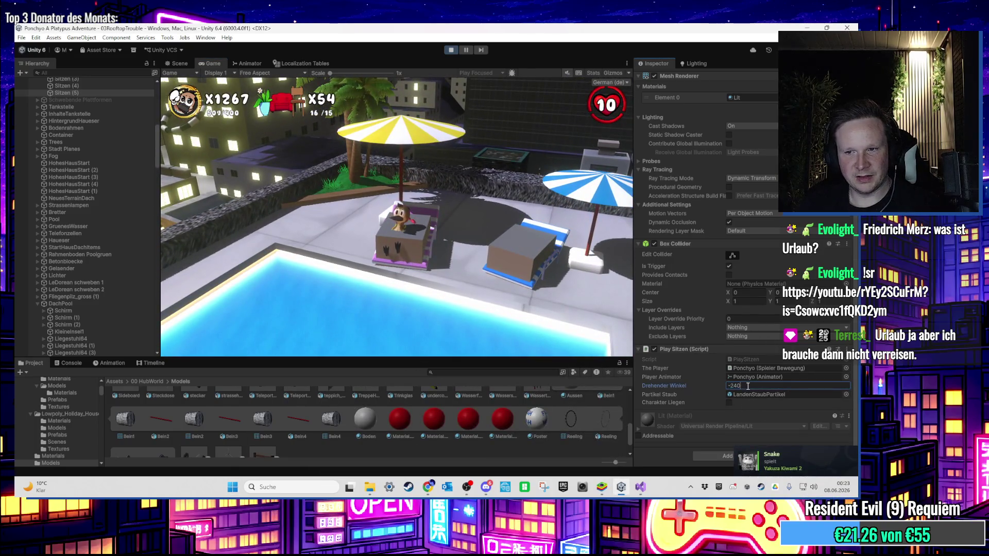
# Step: Set the lounger triggers' turn angles to -280 and -260 during play
pyautogui.press('BackSpace')
pyautogui.press('BackSpace')
pyautogui.write('80')
pyautogui.press('Return')
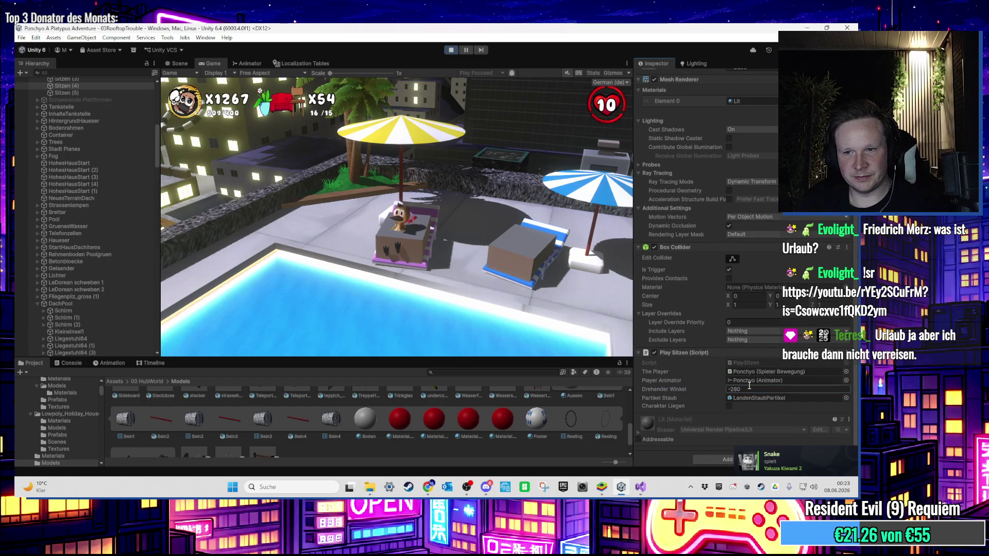
pyautogui.click(85, 86)
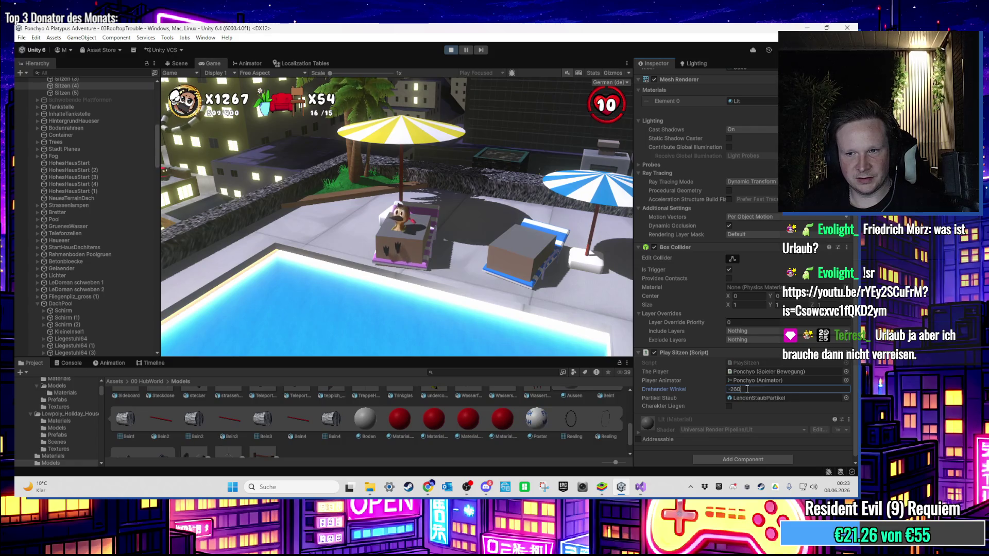
pyautogui.press('Return')
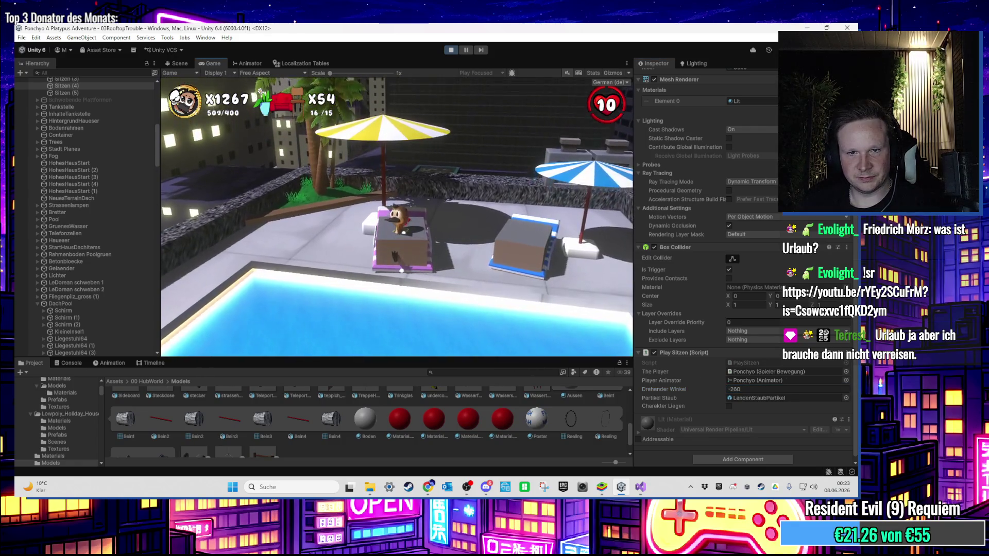
# Step: Edit the turn angle again, then sit on the blue lounger and stand up
pyautogui.press('super')
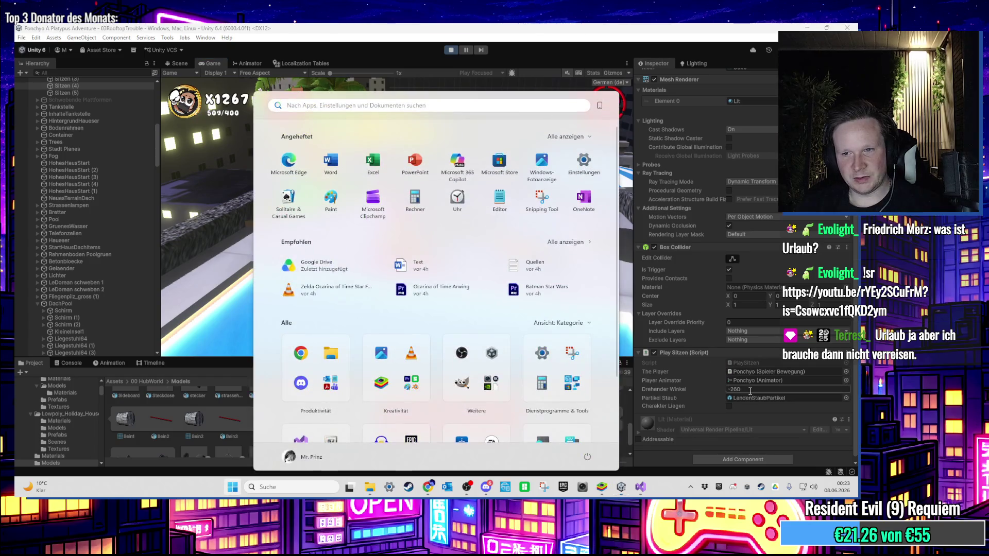
pyautogui.click(750, 391)
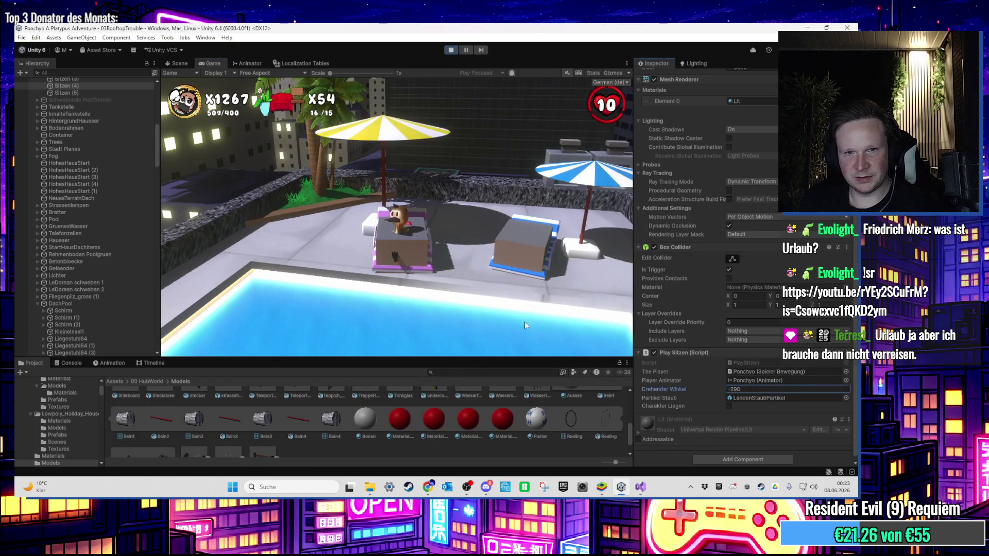
pyautogui.click(526, 327)
pyautogui.press('w')
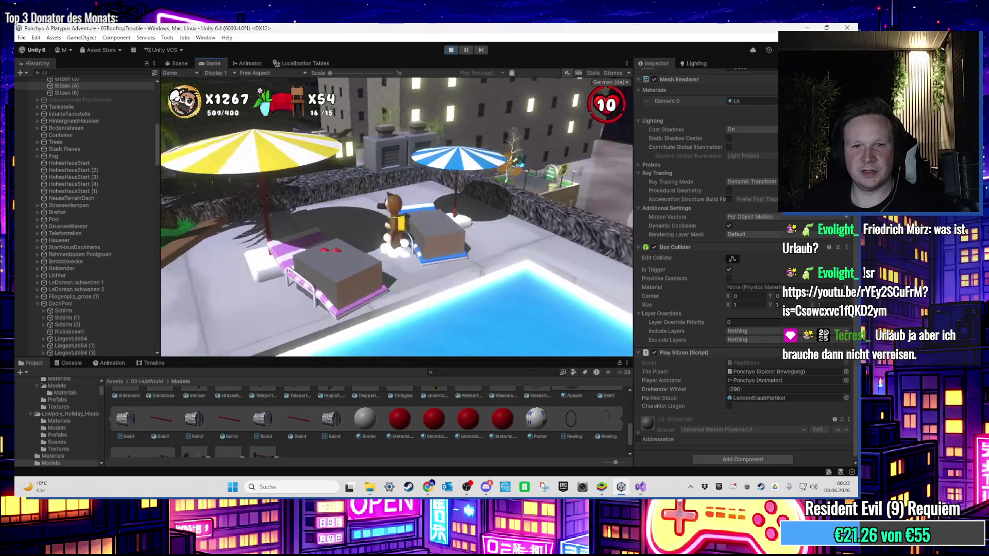
pyautogui.press('w')
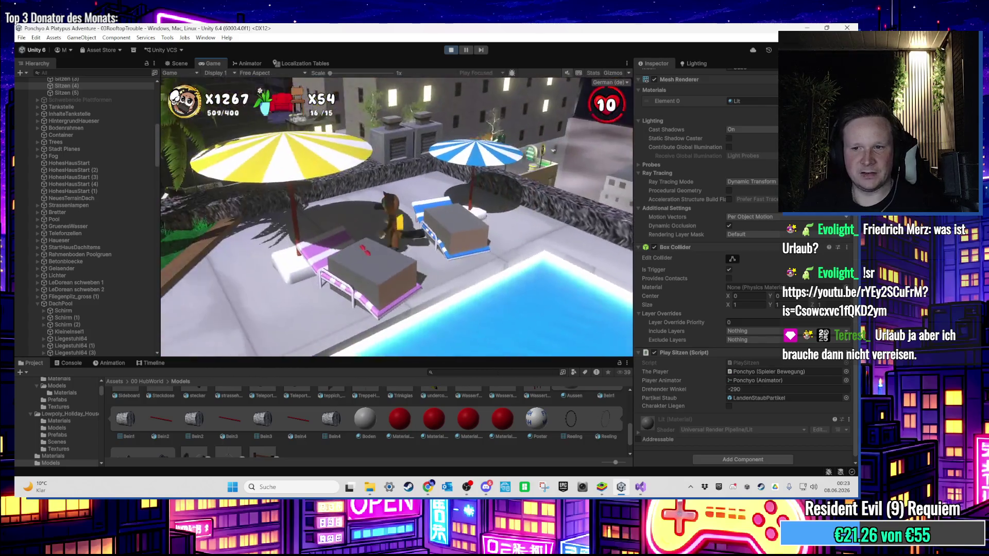
# Step: Select the Sitzen (4) and Sitzen (5) triggers and stop play mode
pyautogui.press('super')
pyautogui.click(76, 88)
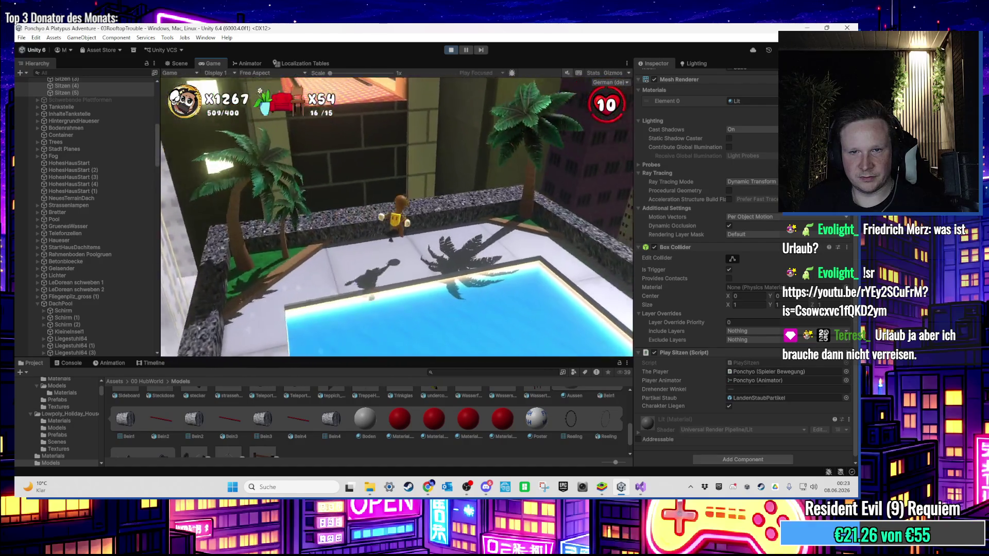
pyautogui.press('super')
pyautogui.click(95, 89)
pyautogui.click(93, 92)
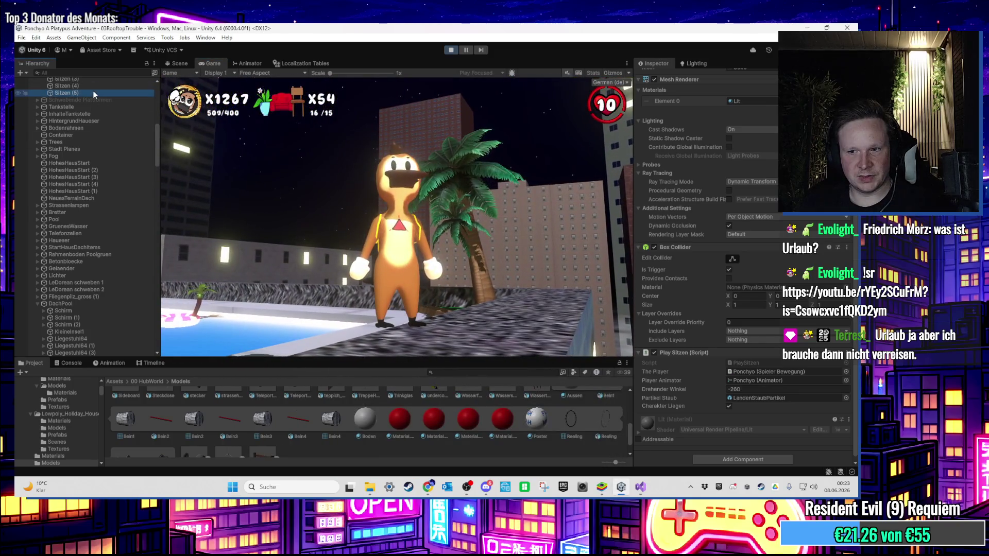
pyautogui.click(448, 50)
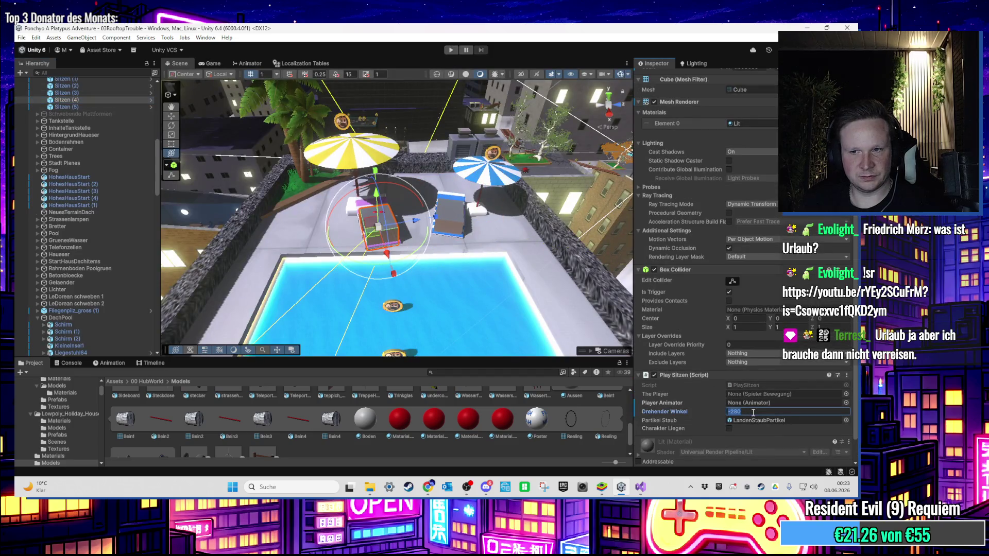
# Step: Select Sitzen (5) and Sitzen (4), then shift the scene view across to the rooftop park
pyautogui.click(123, 107)
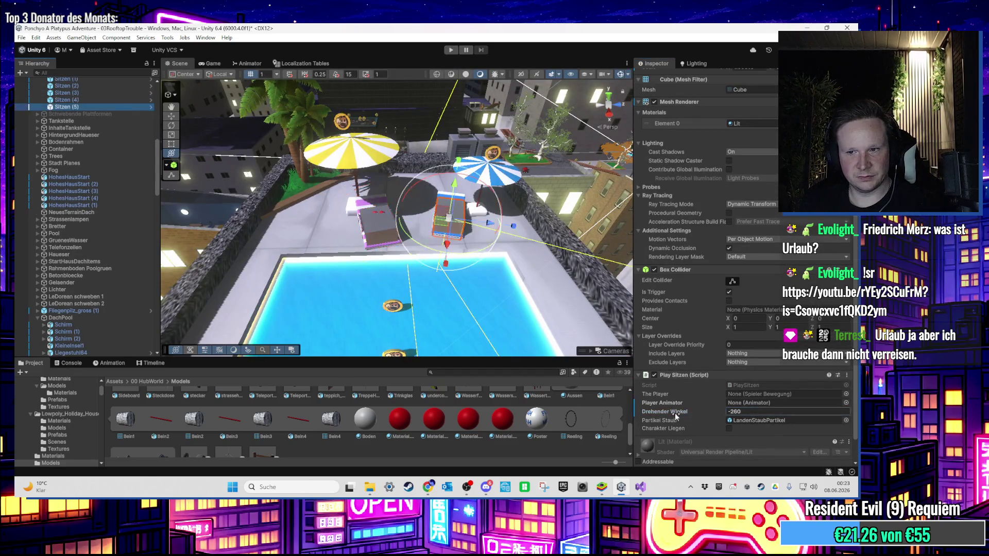
pyautogui.keyDown('ctrl'); pyautogui.click(84, 100); pyautogui.keyUp('ctrl')
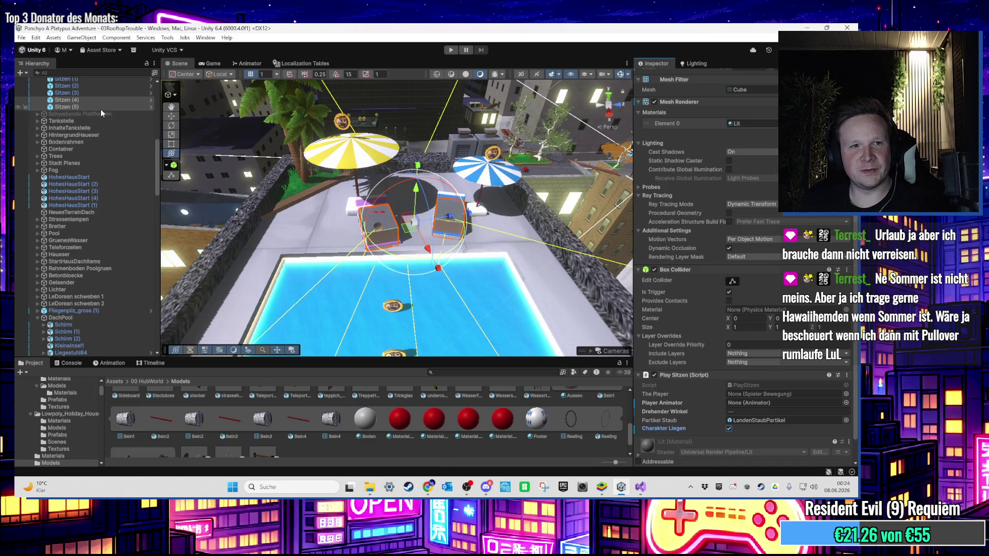
pyautogui.scroll(-5, 320, 189)
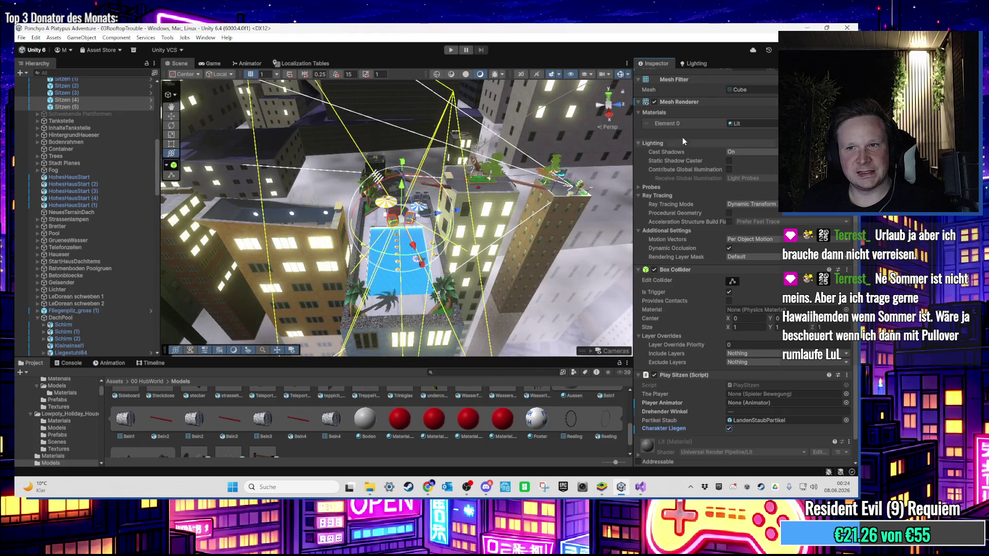
pyautogui.scroll(4, 675, 139)
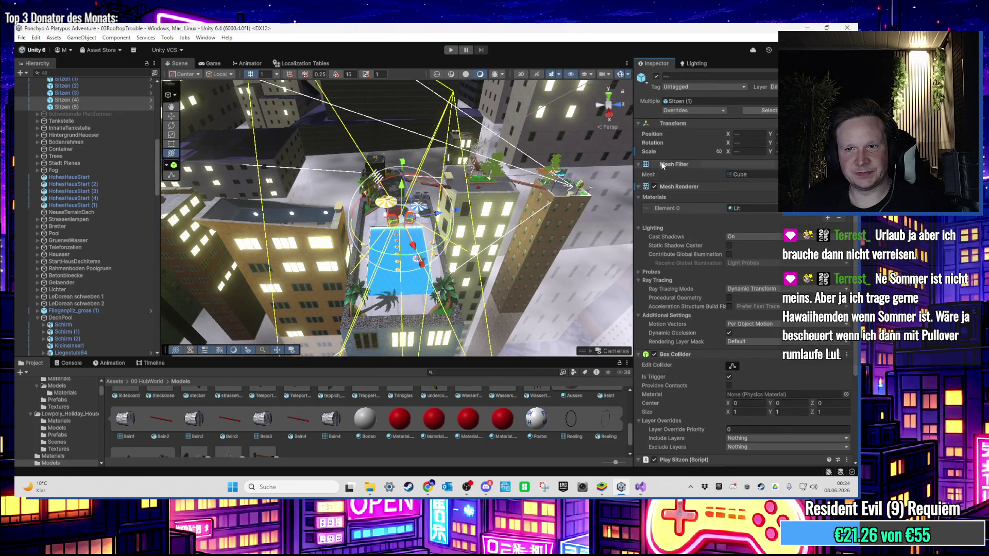
pyautogui.moveTo(402, 155)
pyautogui.mouseDown()
pyautogui.moveTo(383, 224)
pyautogui.moveTo(483, 211)
pyautogui.moveTo(502, 177)
pyautogui.moveTo(450, 222)
pyautogui.moveTo(256, 214)
pyautogui.mouseUp()
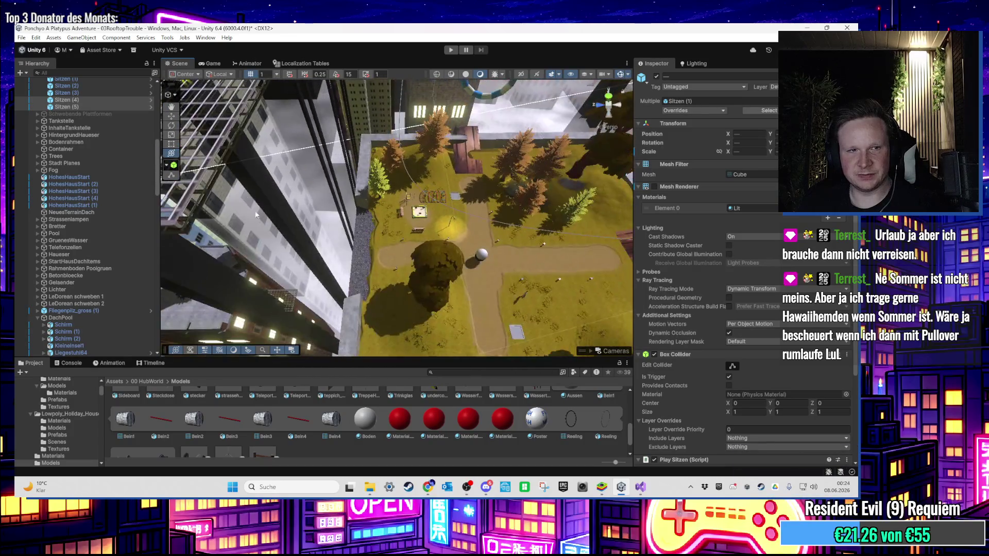
# Step: Duplicate Sitzen (2) as Sitzen (6) and move it over to the rooftop park
pyautogui.scroll(2, 97, 168)
pyautogui.doubleClick(67, 112)
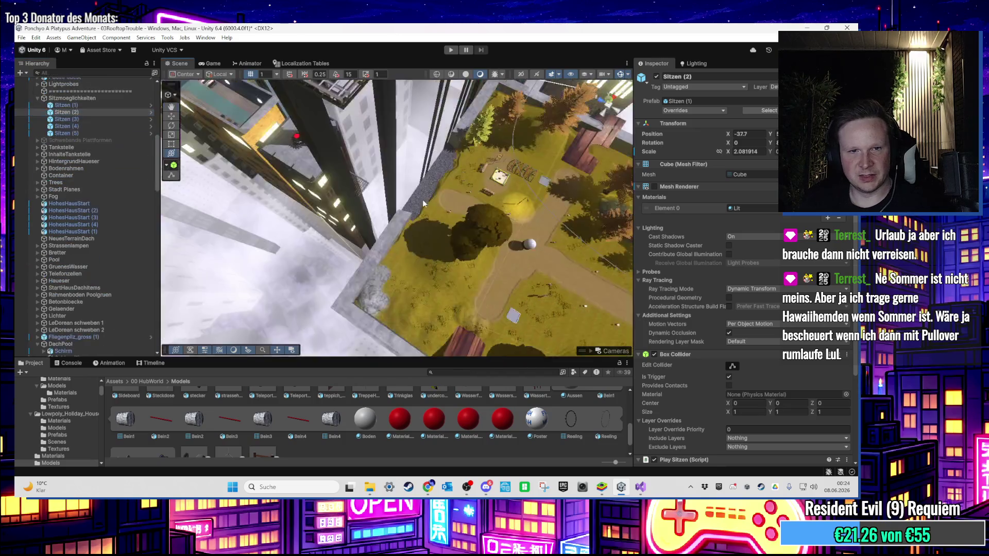
pyautogui.scroll(-10, 440, 170)
pyautogui.hotkey('ctrl', 'd')
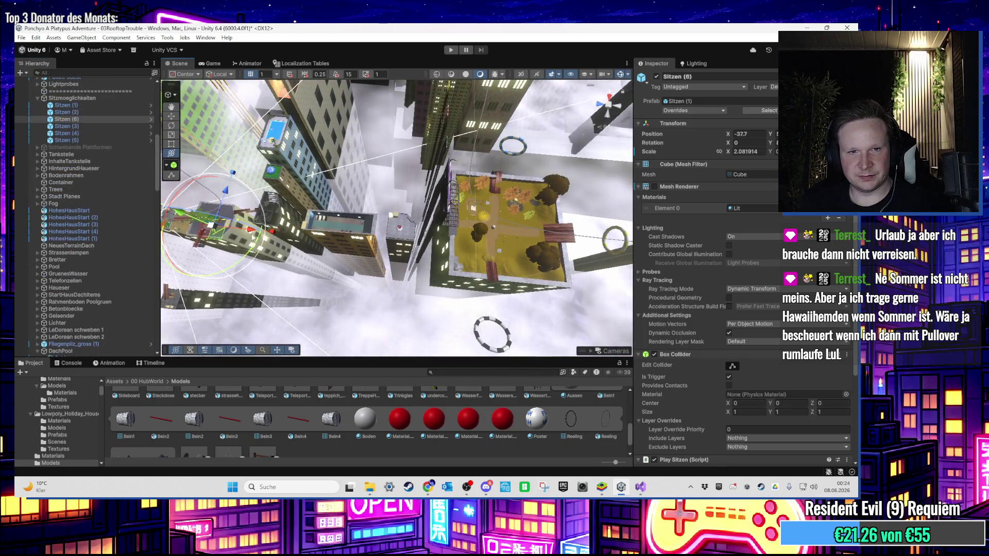
pyautogui.moveTo(227, 219); pyautogui.dragTo(516, 254)
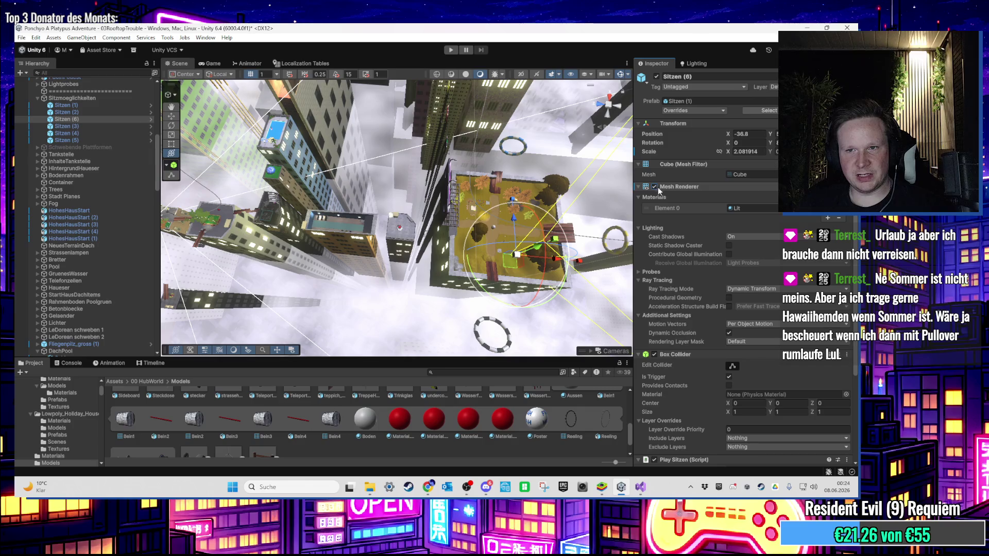
pyautogui.press('f')
# Step: Place Sitzen (6) on the bench beside the sandbox
pyautogui.moveTo(495, 274); pyautogui.dragTo(456, 219)
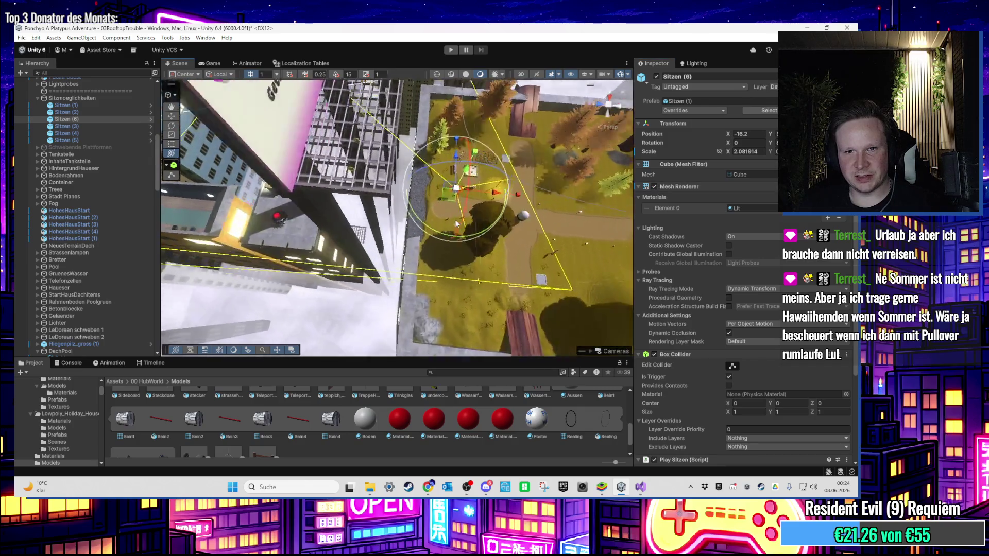
pyautogui.scroll(6, 456, 220)
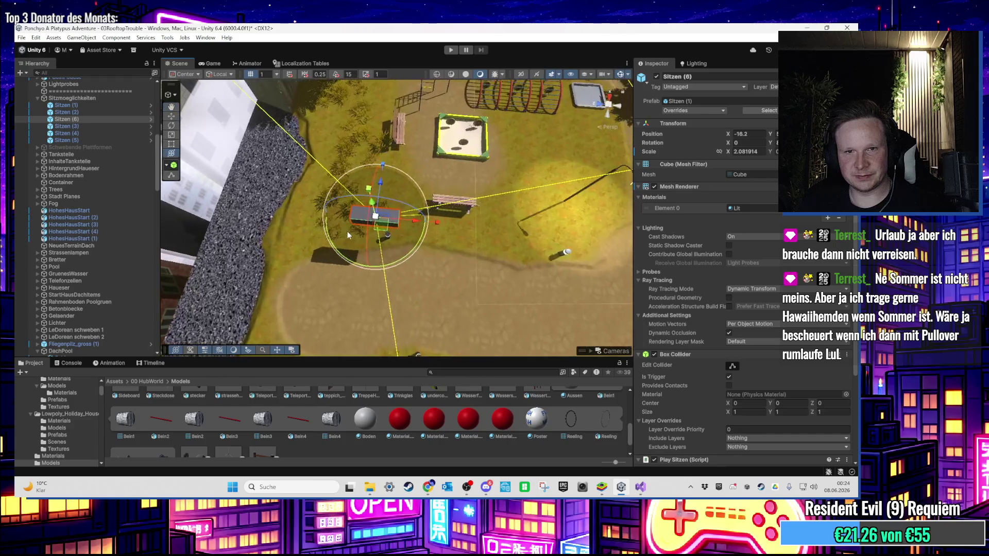
pyautogui.moveTo(376, 216); pyautogui.dragTo(461, 187)
pyautogui.press('f')
pyautogui.moveTo(417, 214); pyautogui.dragTo(418, 217)
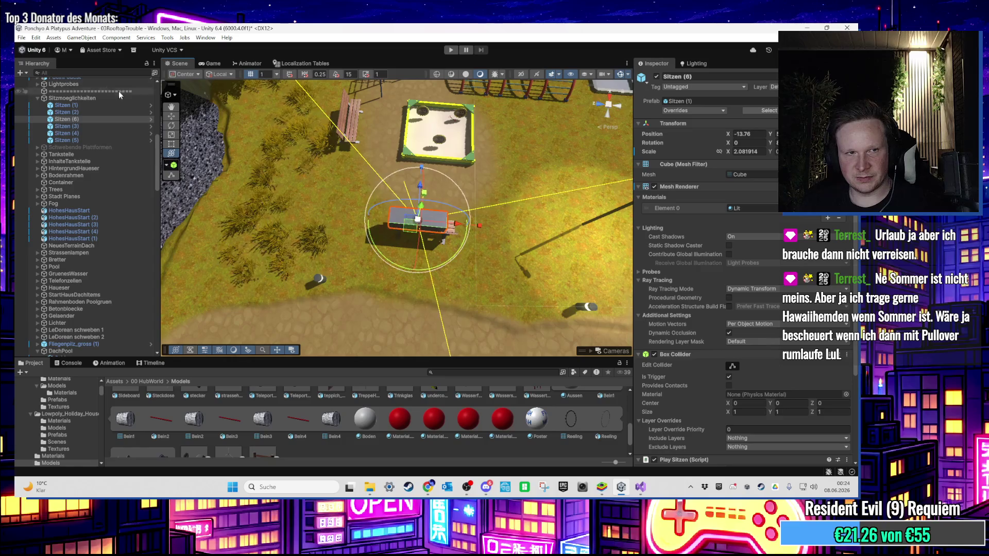
pyautogui.keyDown('shift'); pyautogui.click(95, 141); pyautogui.keyUp('shift')
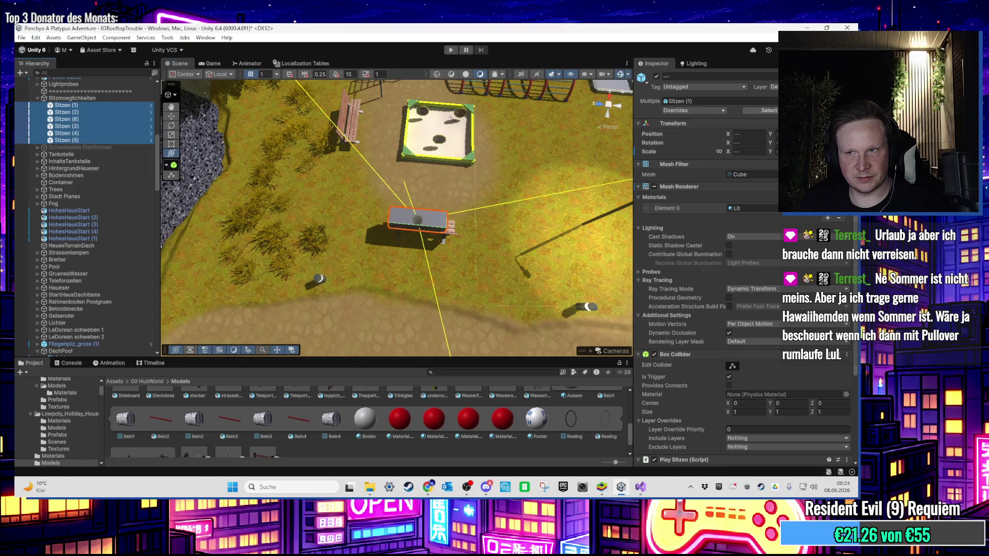
pyautogui.click(95, 120)
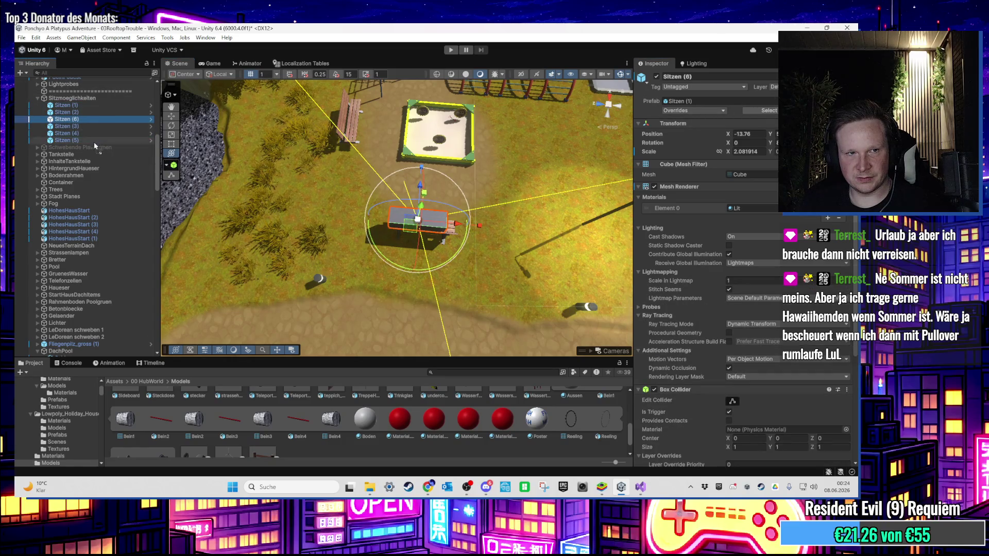
# Step: Set Sitzen (6)'s Drehender Winkel to -270
pyautogui.moveTo(250, 175)
pyautogui.mouseDown()
pyautogui.moveTo(339, 159)
pyautogui.moveTo(397, 246)
pyautogui.moveTo(403, 219)
pyautogui.mouseUp()
pyautogui.press('y')
pyautogui.scroll(-5, 734, 360)
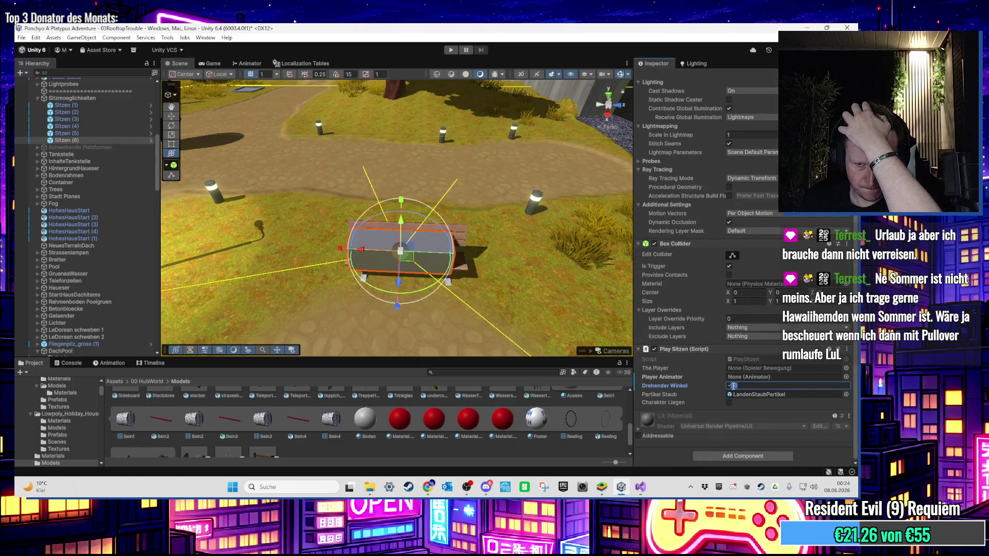
pyautogui.press('Return')
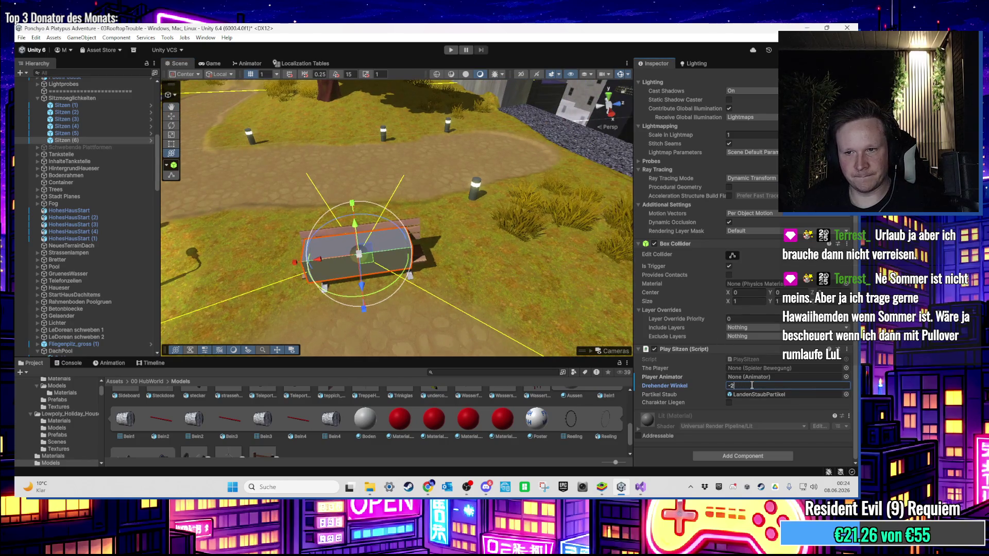
pyautogui.press('Return')
pyautogui.scroll(3, 486, 274)
# Step: Nudge Sitzen (6) slightly along X to settle it on the bench
pyautogui.moveTo(513, 269)
pyautogui.mouseDown()
pyautogui.moveTo(525, 274)
pyautogui.moveTo(516, 269)
pyautogui.mouseUp()
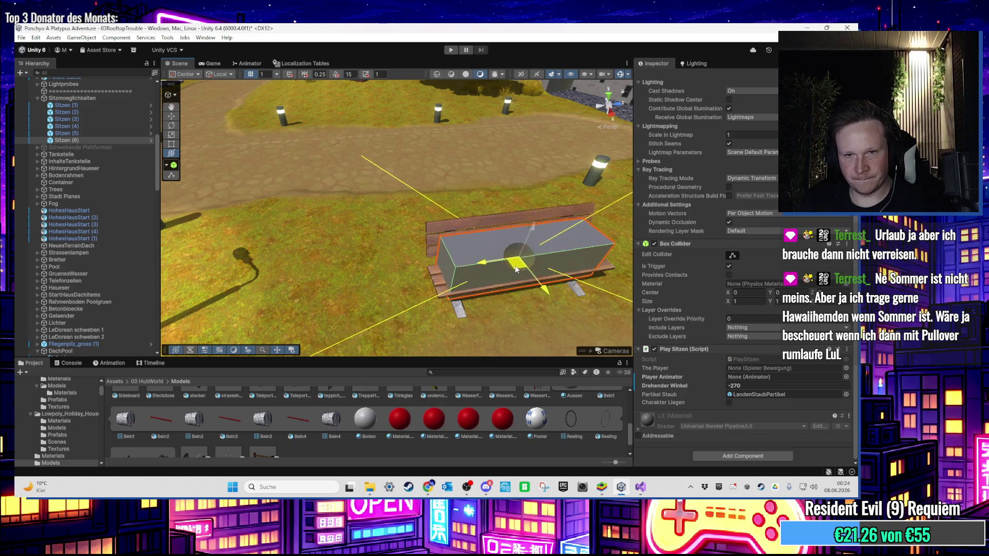
pyautogui.press('f')
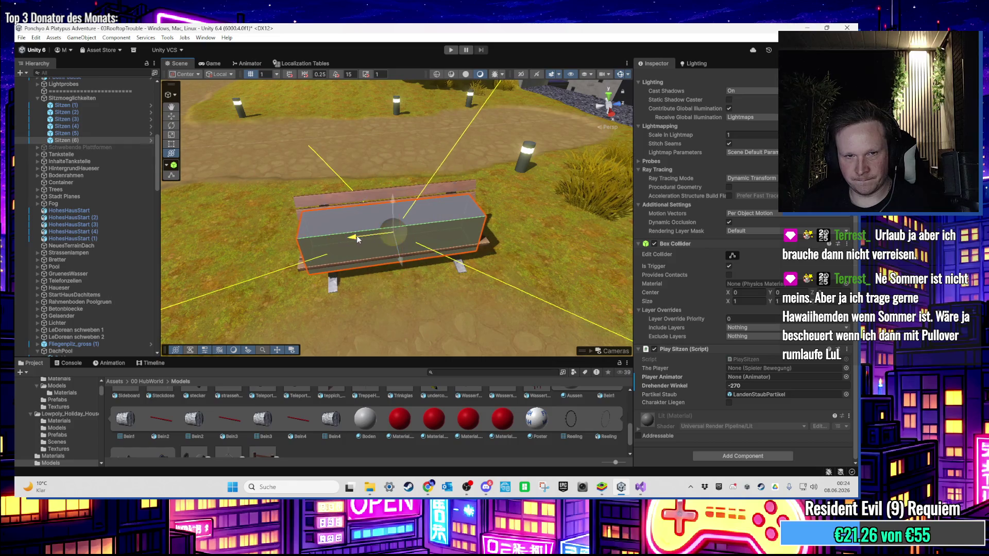
pyautogui.moveTo(357, 236); pyautogui.dragTo(360, 235)
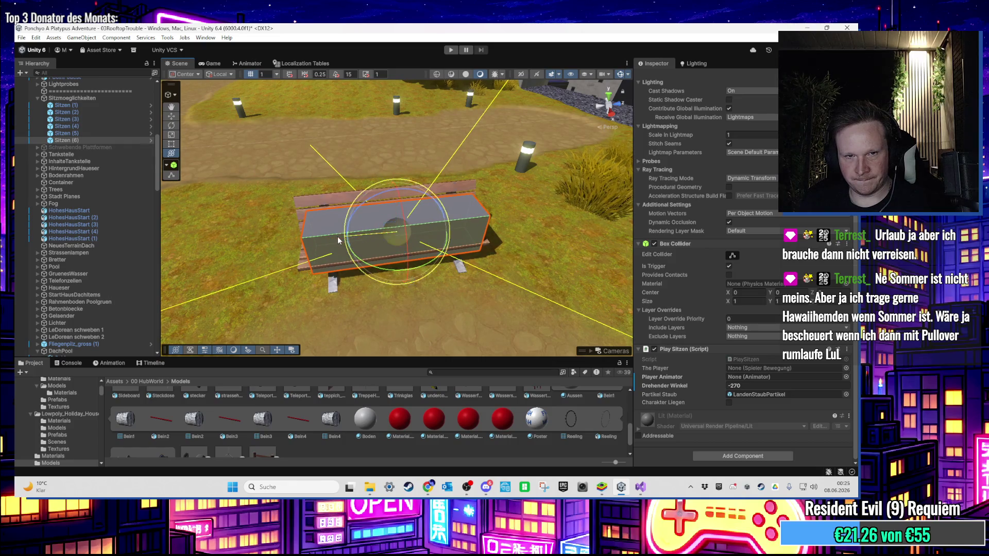
# Step: Duplicate it as Sitzen (7), rotated 90° onto the neighbouring bench with a -180 angle
pyautogui.moveTo(336, 243)
pyautogui.mouseDown()
pyautogui.moveTo(333, 219)
pyautogui.moveTo(392, 211)
pyautogui.moveTo(472, 220)
pyautogui.moveTo(332, 296)
pyautogui.moveTo(563, 227)
pyautogui.mouseUp()
pyautogui.hotkey('ctrl', 'd')
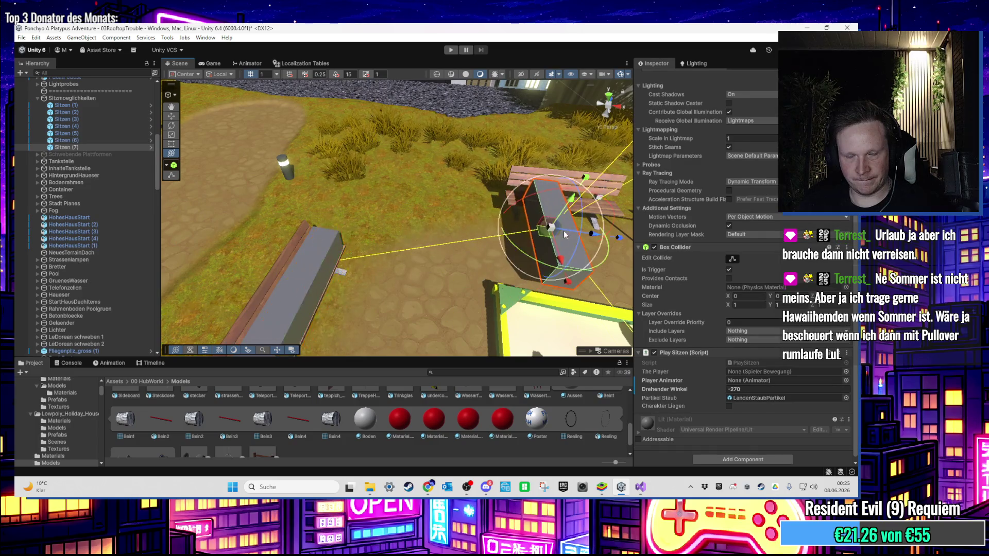
pyautogui.moveTo(484, 282); pyautogui.dragTo(345, 214)
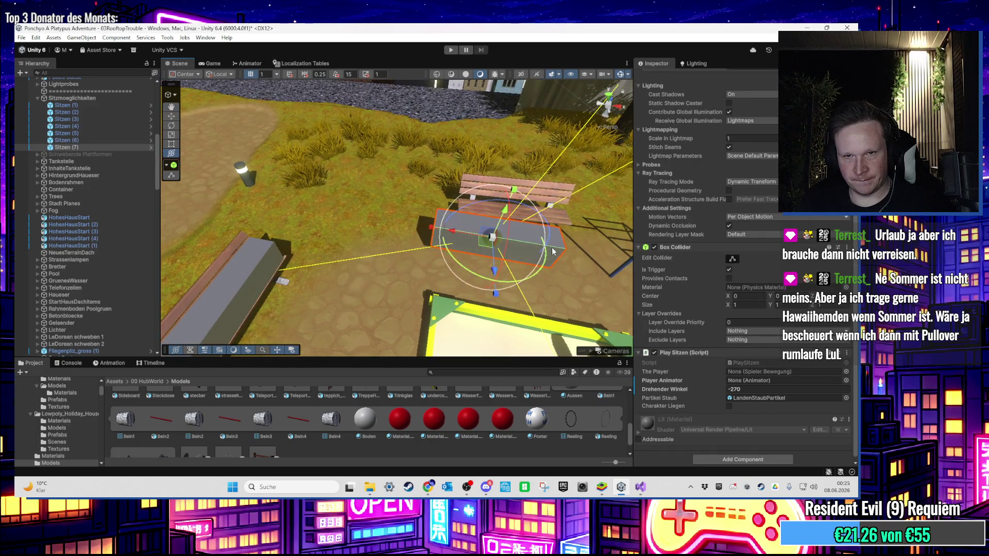
pyautogui.scroll(3, 486, 247)
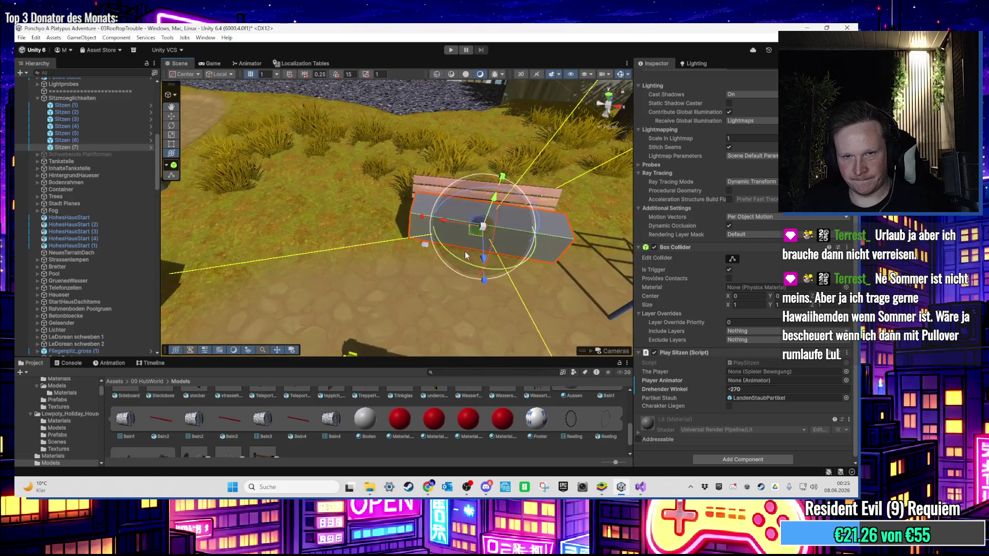
pyautogui.moveTo(462, 262); pyautogui.dragTo(472, 237)
pyautogui.press('w')
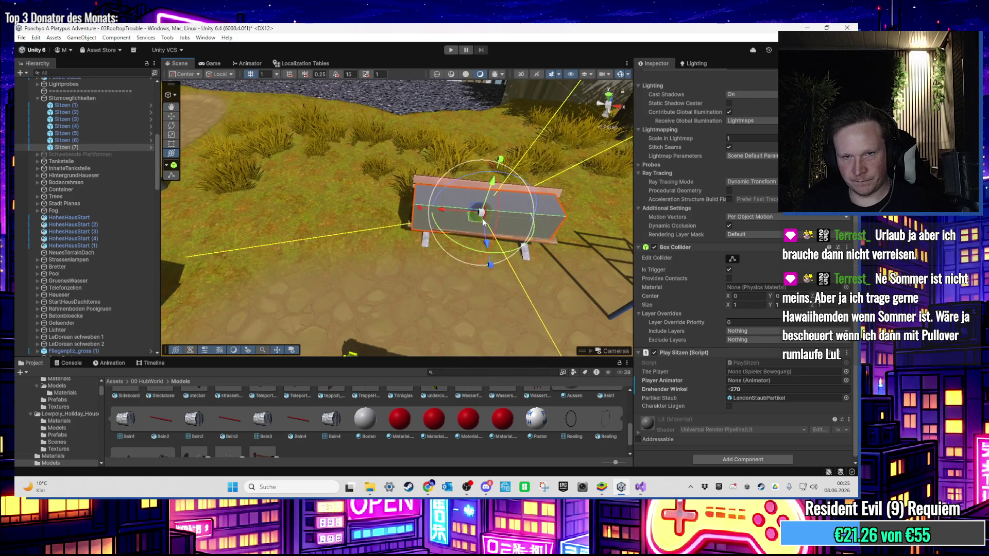
pyautogui.scroll(2, 462, 261)
pyautogui.press('w')
pyautogui.press('e')
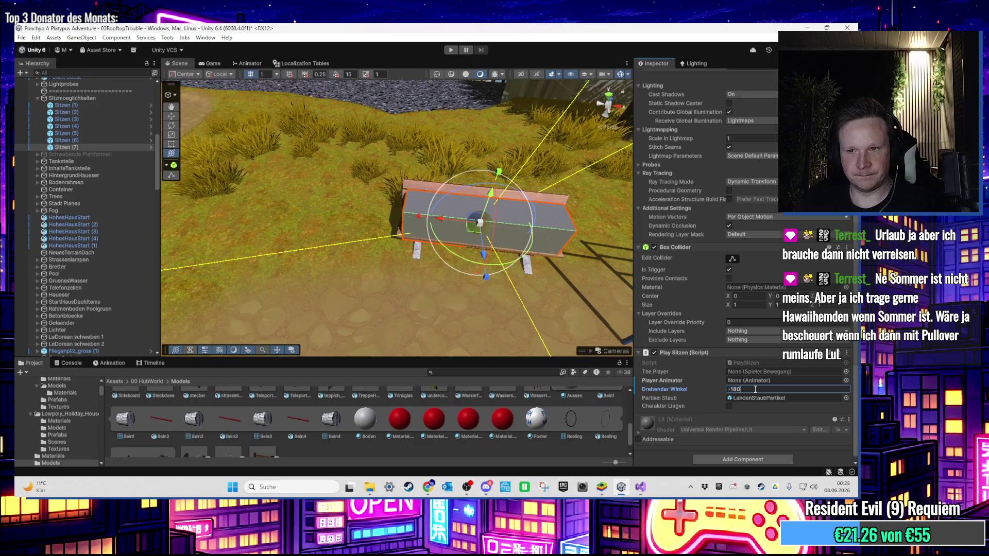
pyautogui.moveTo(516, 252)
pyautogui.mouseDown()
pyautogui.moveTo(434, 245)
pyautogui.moveTo(373, 269)
pyautogui.moveTo(348, 234)
pyautogui.moveTo(440, 198)
pyautogui.moveTo(361, 193)
pyautogui.moveTo(326, 213)
pyautogui.moveTo(463, 273)
pyautogui.moveTo(482, 271)
pyautogui.moveTo(353, 256)
pyautogui.moveTo(441, 265)
pyautogui.moveTo(611, 212)
pyautogui.moveTo(408, 236)
pyautogui.moveTo(431, 309)
pyautogui.moveTo(366, 249)
pyautogui.mouseUp()
# Step: Duplicate the trigger as Sitzen (8) and turn it to line up with the planter bench
pyautogui.hotkey('ctrl', 'd')
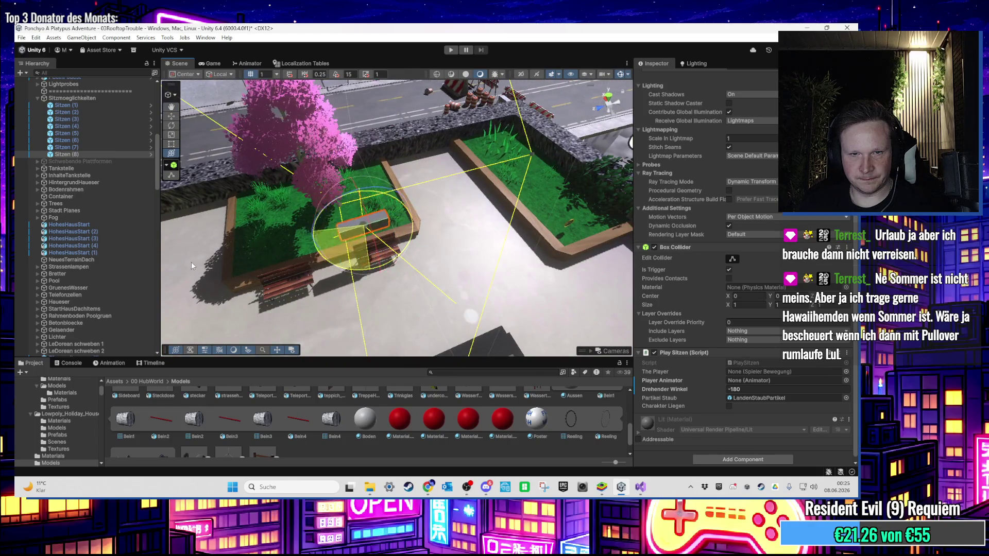
pyautogui.press('f')
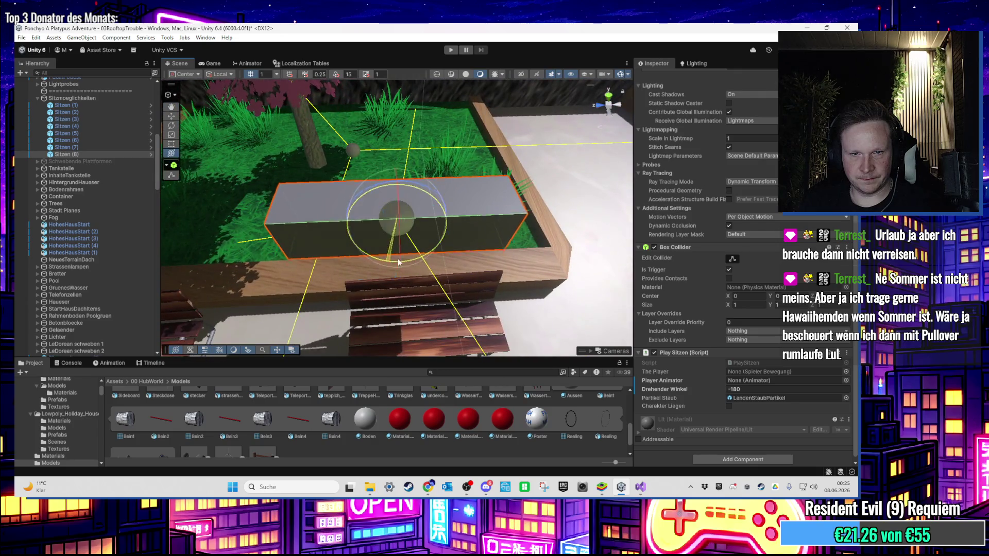
pyautogui.moveTo(399, 260); pyautogui.dragTo(450, 277)
pyautogui.scroll(-5, 425, 308)
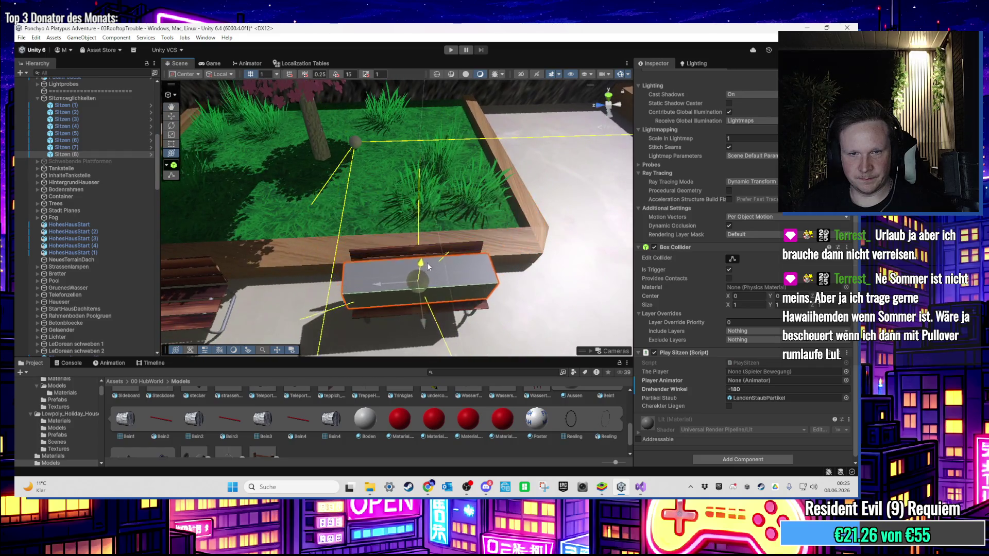
pyautogui.press('y')
pyautogui.moveTo(403, 337); pyautogui.dragTo(364, 287)
pyautogui.press('e')
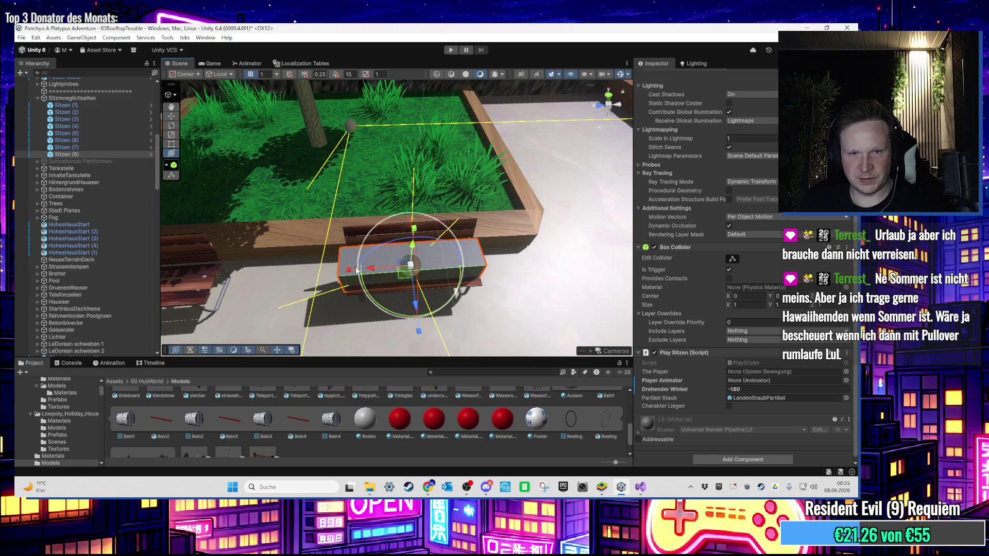
pyautogui.scroll(5, 398, 287)
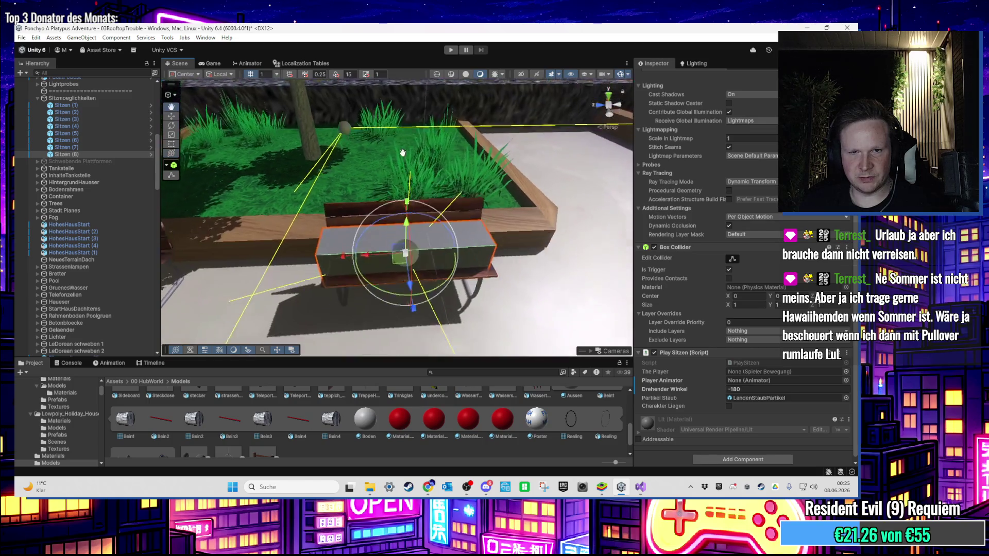
pyautogui.press('e')
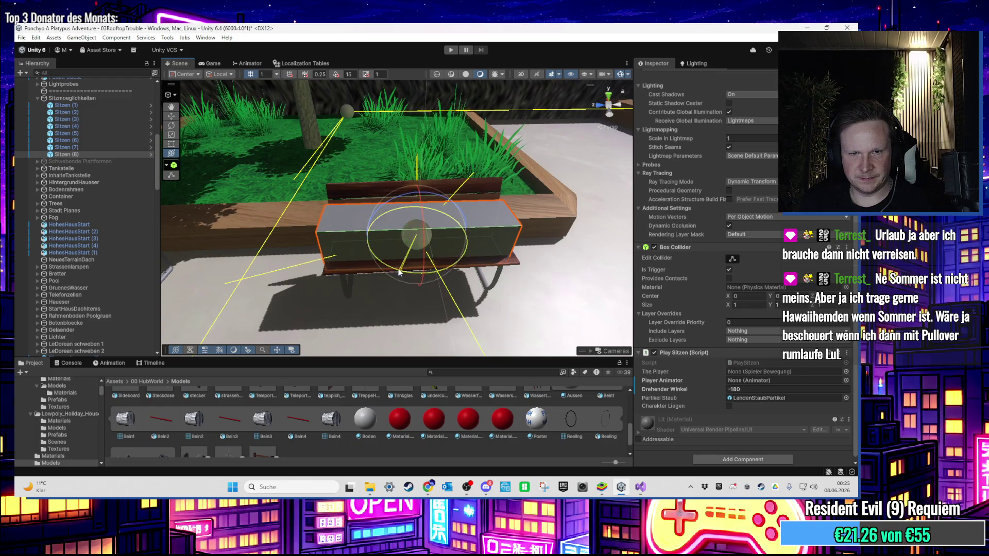
pyautogui.moveTo(403, 266); pyautogui.dragTo(420, 235)
pyautogui.press('w')
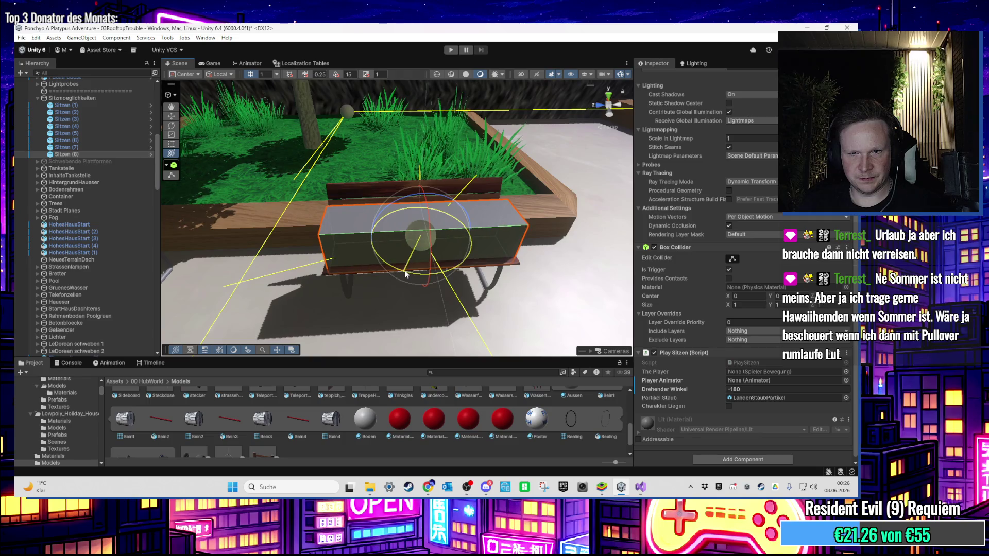
pyautogui.moveTo(404, 270); pyautogui.dragTo(414, 266)
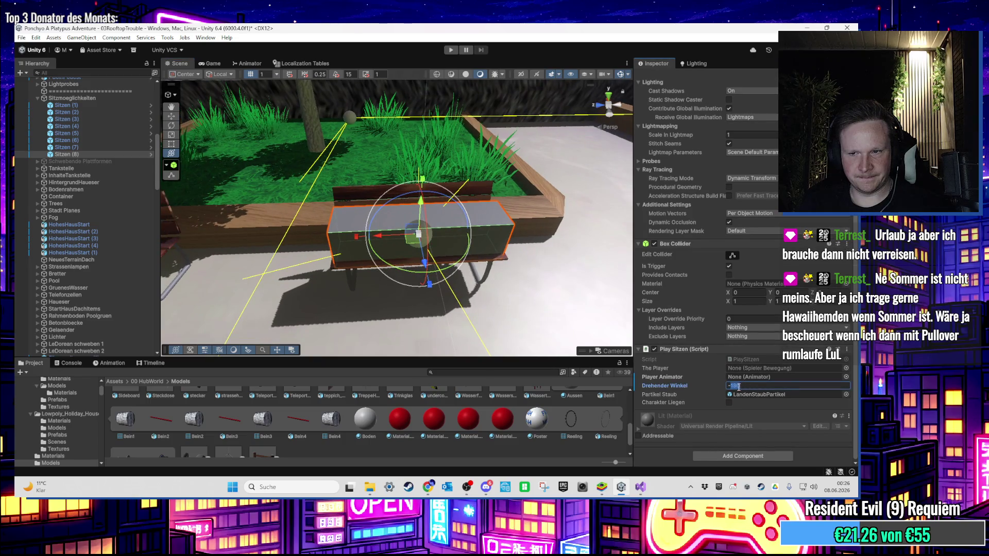
# Step: Duplicate it as Sitzen (9) and slide the copy left along X
pyautogui.scroll(-3, 444, 166)
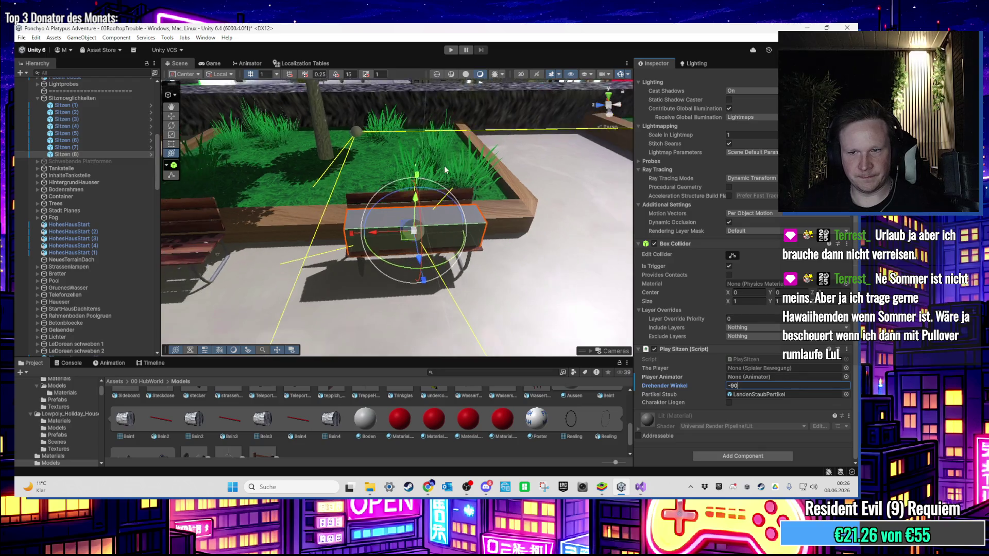
pyautogui.scroll(-3, 396, 216)
pyautogui.hotkey('ctrl', 'd')
pyautogui.moveTo(504, 243)
pyautogui.mouseDown()
pyautogui.moveTo(295, 246)
pyautogui.moveTo(339, 242)
pyautogui.moveTo(496, 322)
pyautogui.moveTo(487, 274)
pyautogui.mouseUp()
# Step: Duplicate it as Sitzen (10) and move it onto the rooftop planter bench
pyautogui.hotkey('ctrl', 'd')
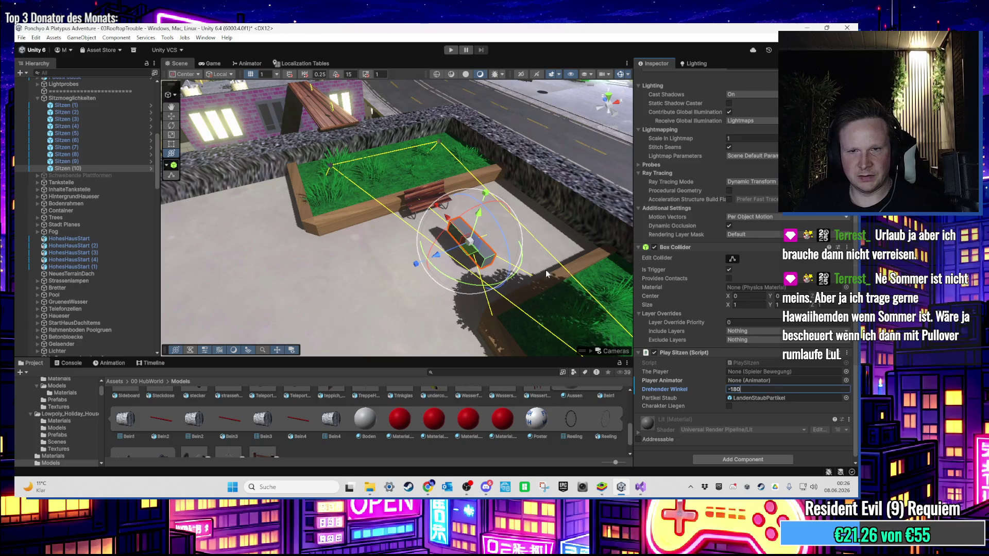
pyautogui.scroll(3, 439, 222)
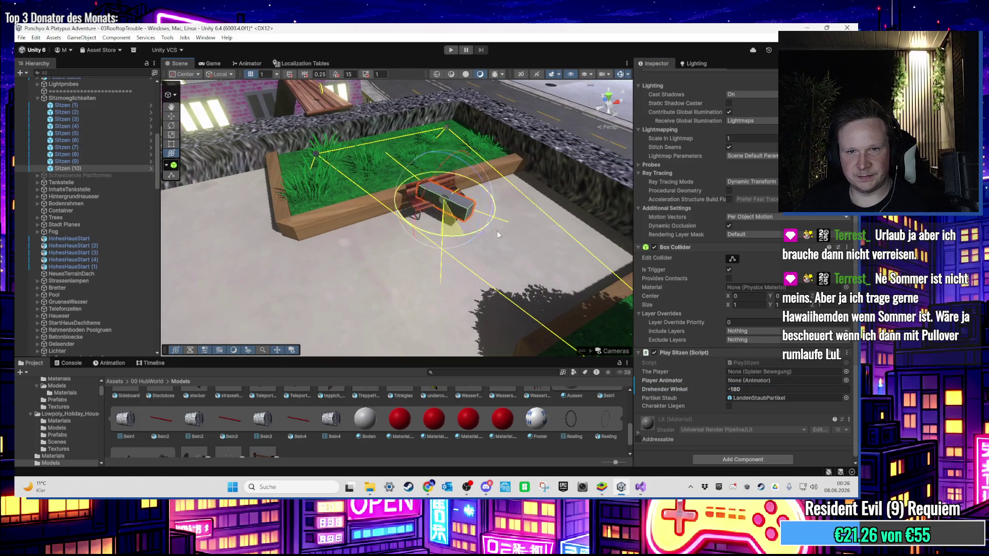
pyautogui.scroll(3, 524, 192)
pyautogui.moveTo(525, 193); pyautogui.dragTo(446, 209)
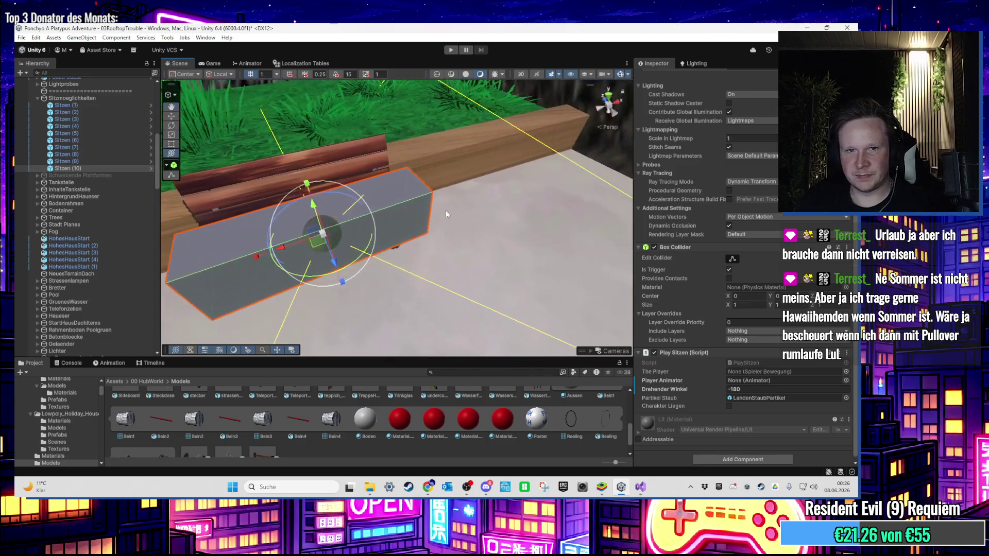
pyautogui.moveTo(312, 246); pyautogui.dragTo(300, 223)
pyautogui.press('y')
pyautogui.press('f')
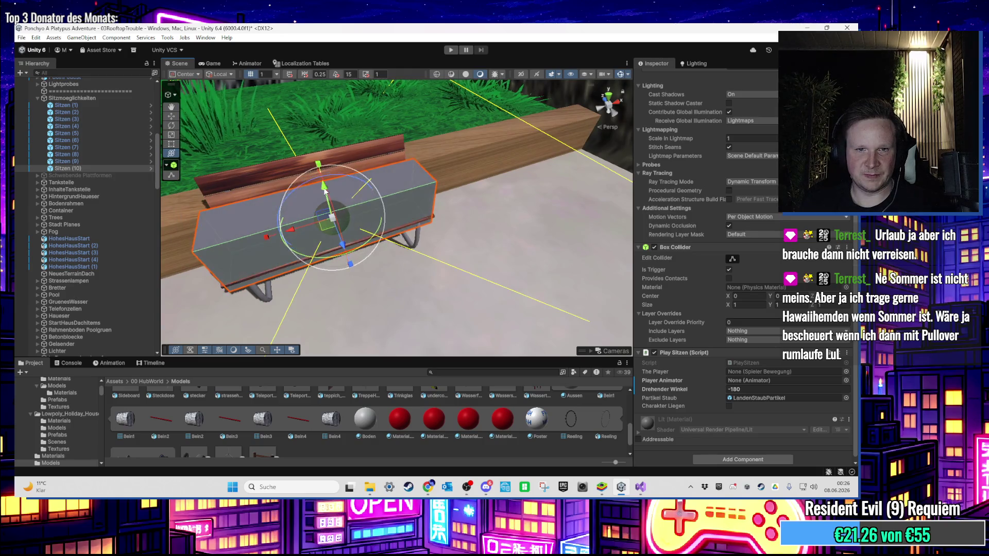
pyautogui.scroll(-10, 428, 183)
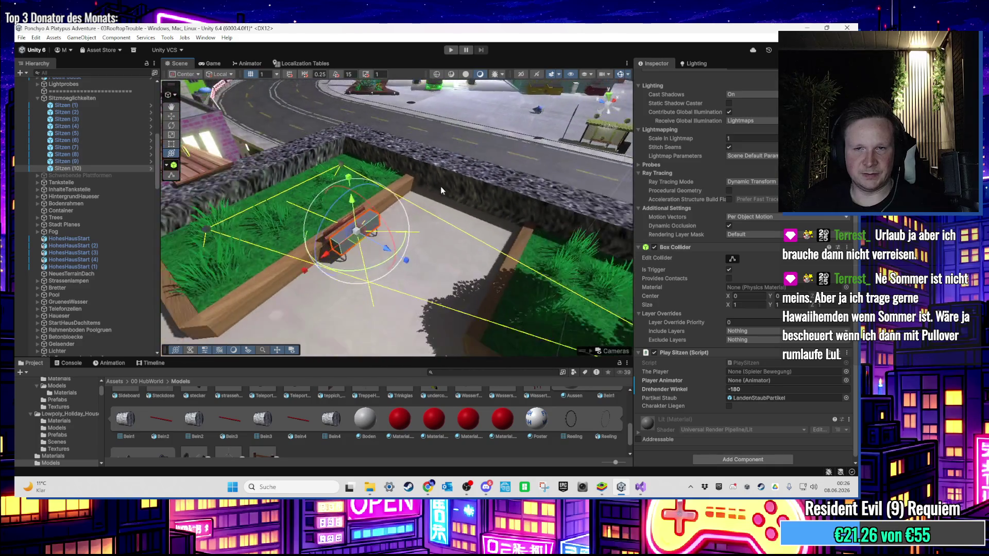
pyautogui.scroll(2, 460, 201)
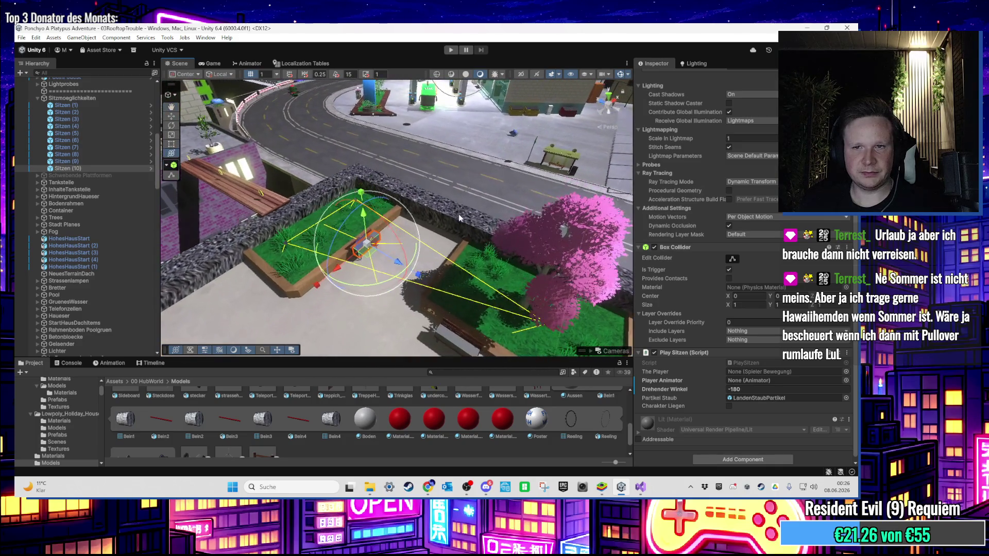
pyautogui.moveTo(459, 213)
pyautogui.mouseDown()
pyautogui.moveTo(374, 265)
pyautogui.moveTo(325, 314)
pyautogui.mouseUp()
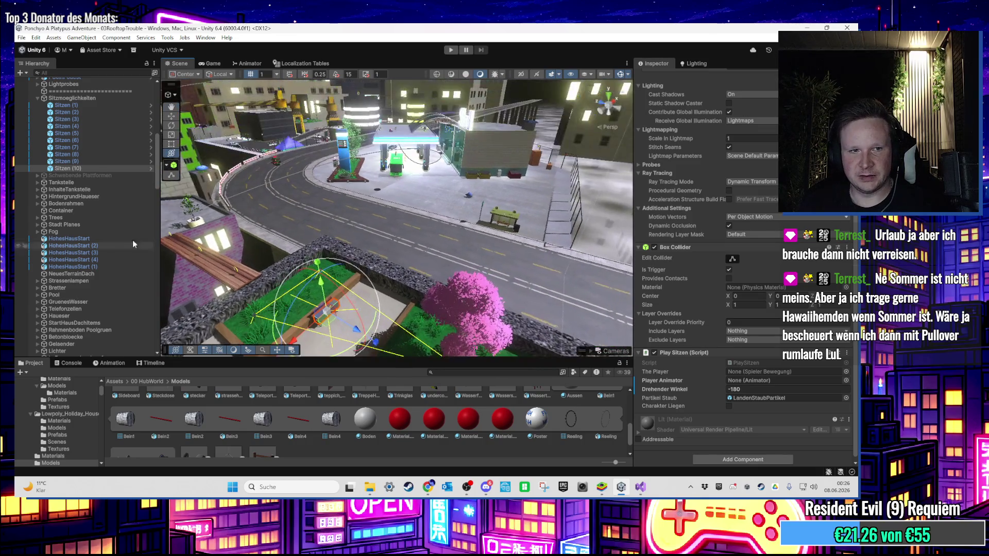
pyautogui.doubleClick(105, 161)
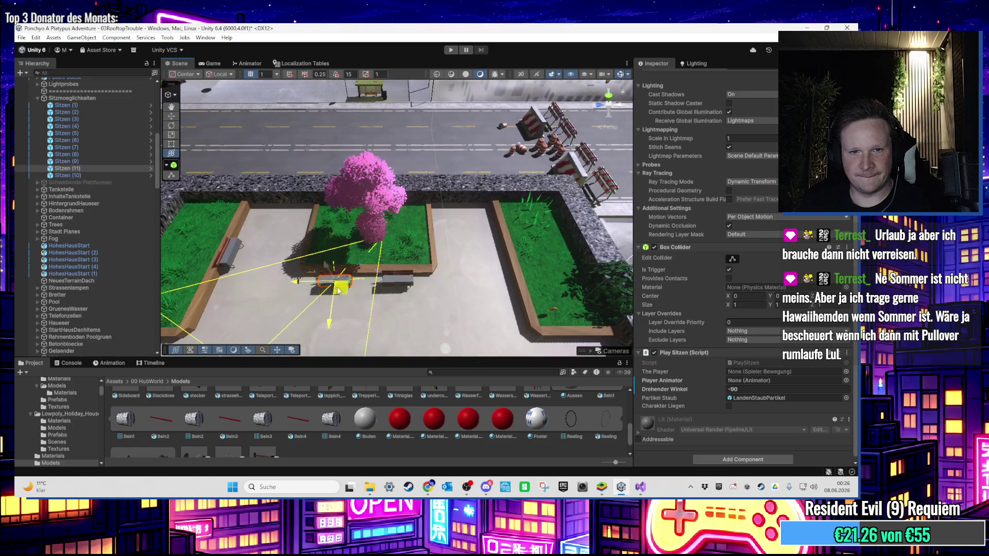
# Step: Check Sitzen (11) on the bus stop bench from above and list it below Sitzen (10)
pyautogui.press('f')
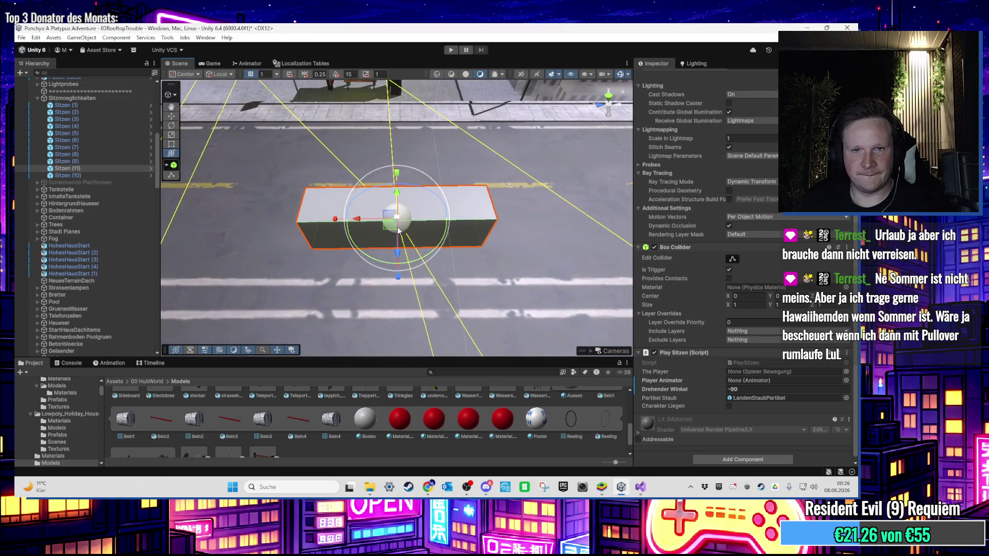
pyautogui.scroll(-5, 398, 231)
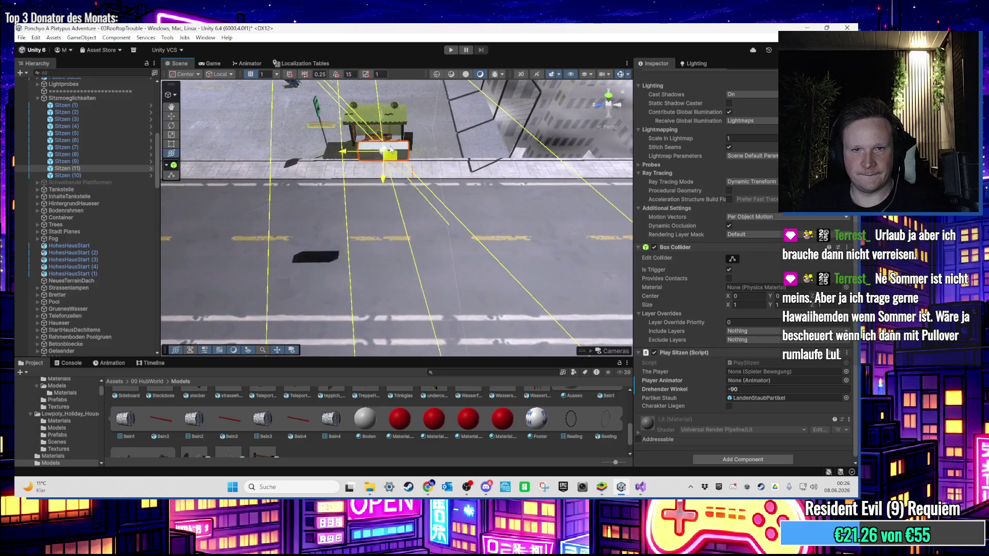
pyautogui.moveTo(380, 95); pyautogui.dragTo(382, 140)
pyautogui.scroll(8, 382, 139)
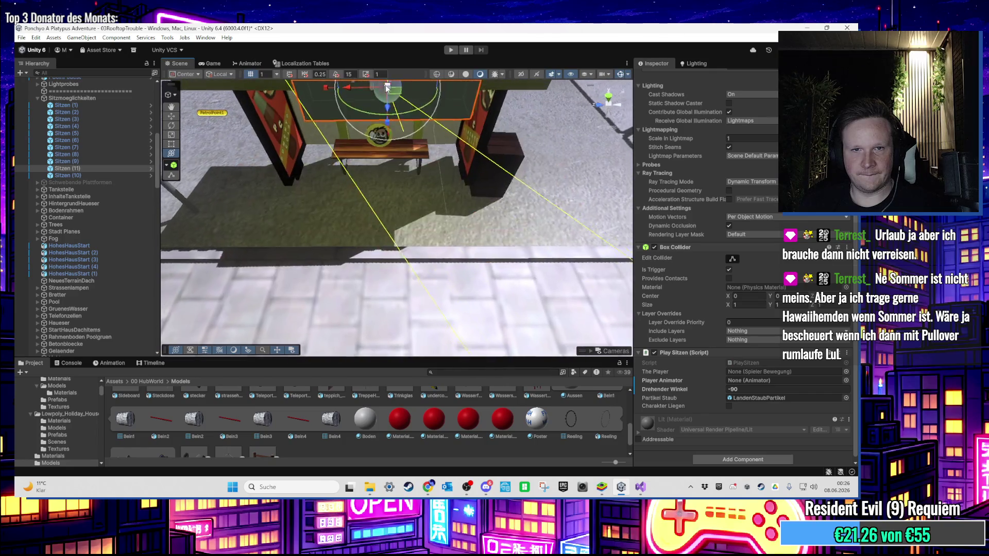
pyautogui.scroll(2, 389, 94)
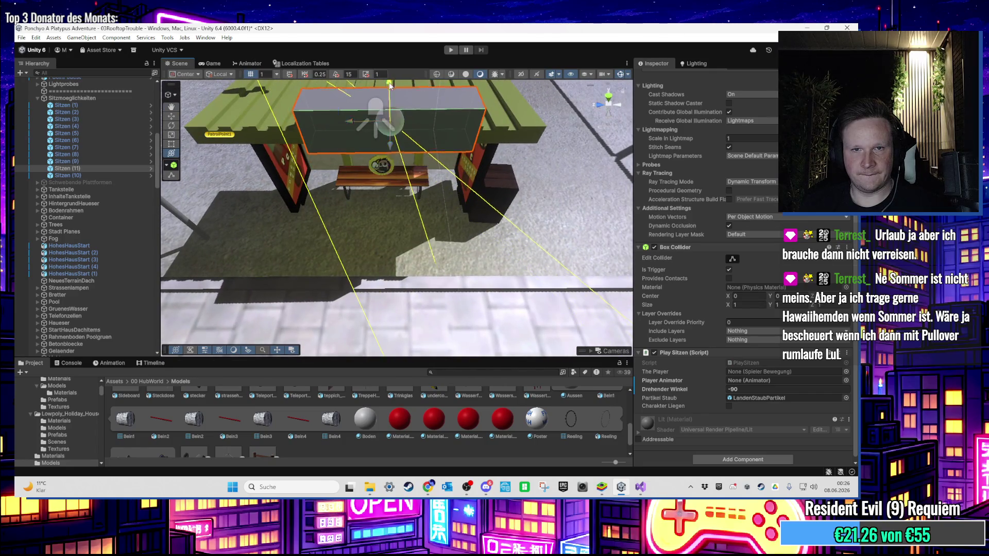
pyautogui.press('f')
pyautogui.scroll(3, 407, 236)
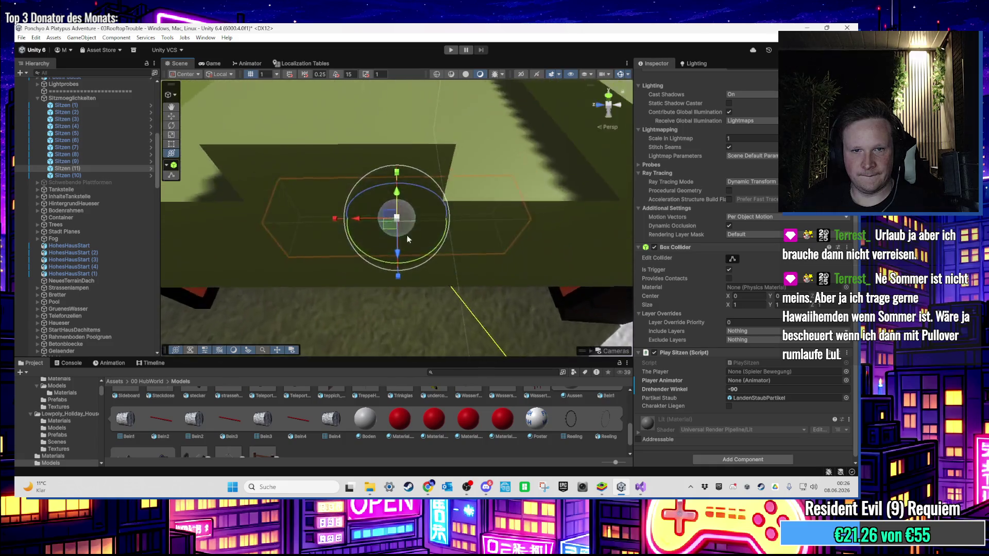
pyautogui.scroll(-5, 407, 237)
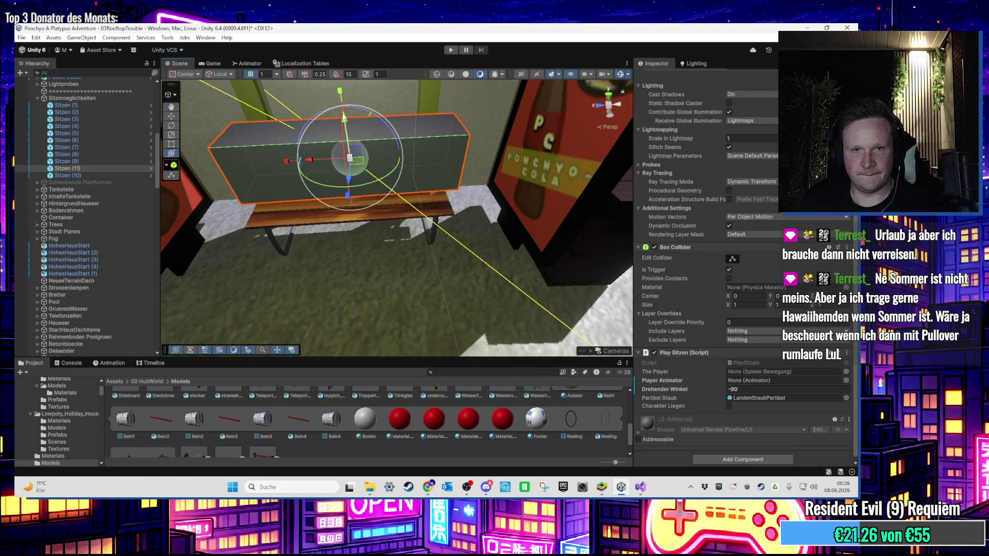
pyautogui.moveTo(344, 144); pyautogui.dragTo(344, 157)
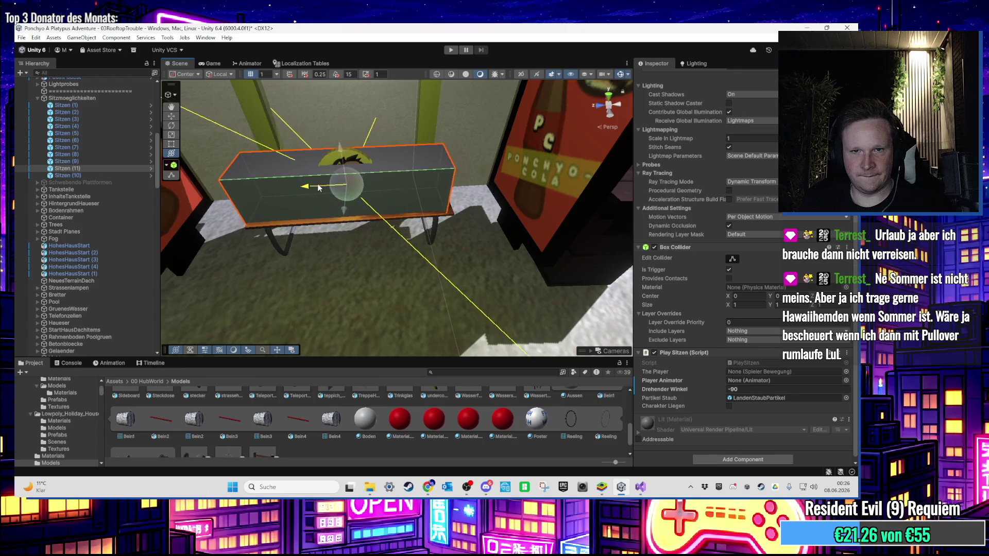
pyautogui.moveTo(326, 186); pyautogui.dragTo(550, 248)
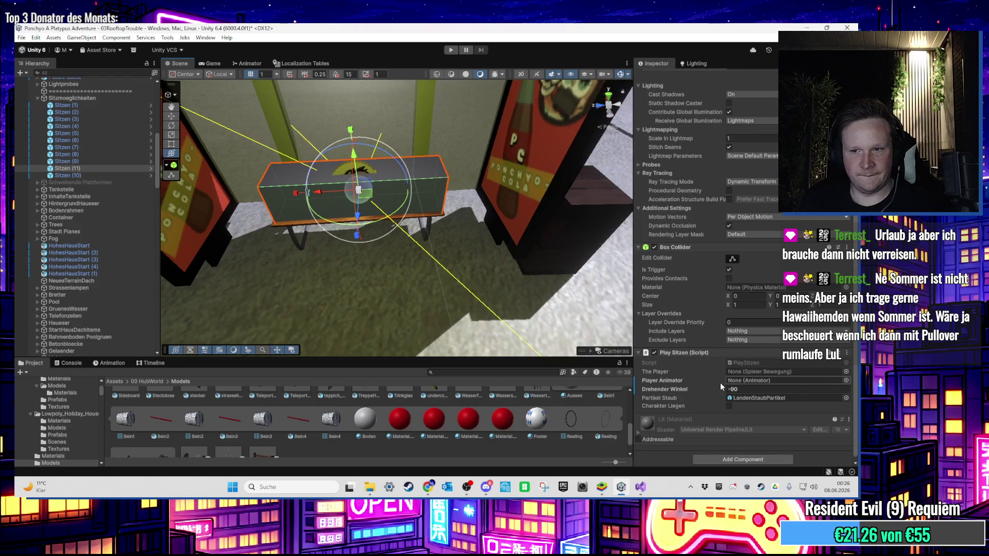
pyautogui.moveTo(592, 288)
pyautogui.mouseDown()
pyautogui.moveTo(407, 203)
pyautogui.moveTo(256, 166)
pyautogui.mouseUp()
pyautogui.moveTo(113, 171); pyautogui.dragTo(114, 180)
pyautogui.moveTo(298, 156)
pyautogui.mouseDown()
pyautogui.moveTo(416, 268)
pyautogui.moveTo(358, 187)
pyautogui.moveTo(346, 195)
pyautogui.moveTo(422, 234)
pyautogui.moveTo(382, 186)
pyautogui.moveTo(615, 232)
pyautogui.mouseUp()
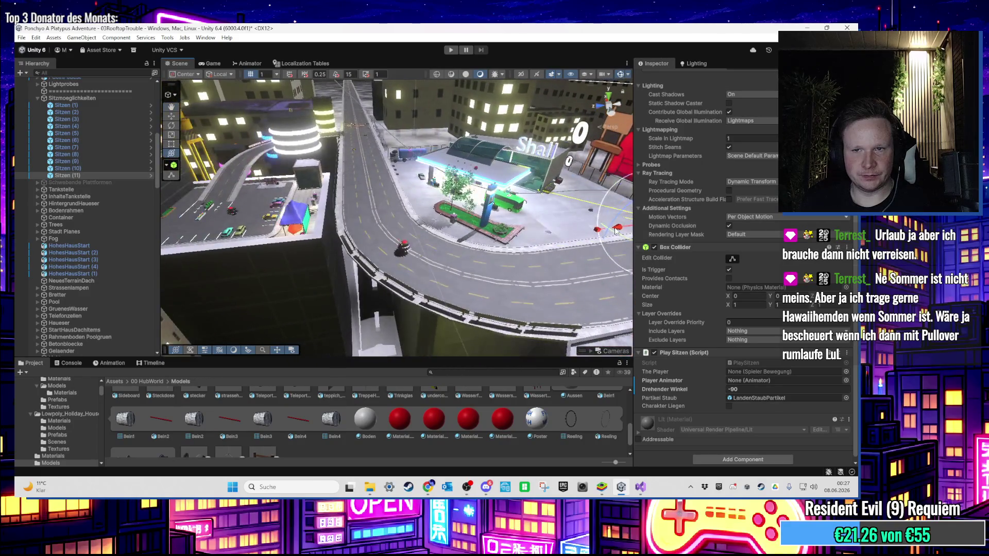
# Step: Duplicate the trigger into Sitzen (12) and Sitzen (13) and frame the bench beside the planters
pyautogui.press('f')
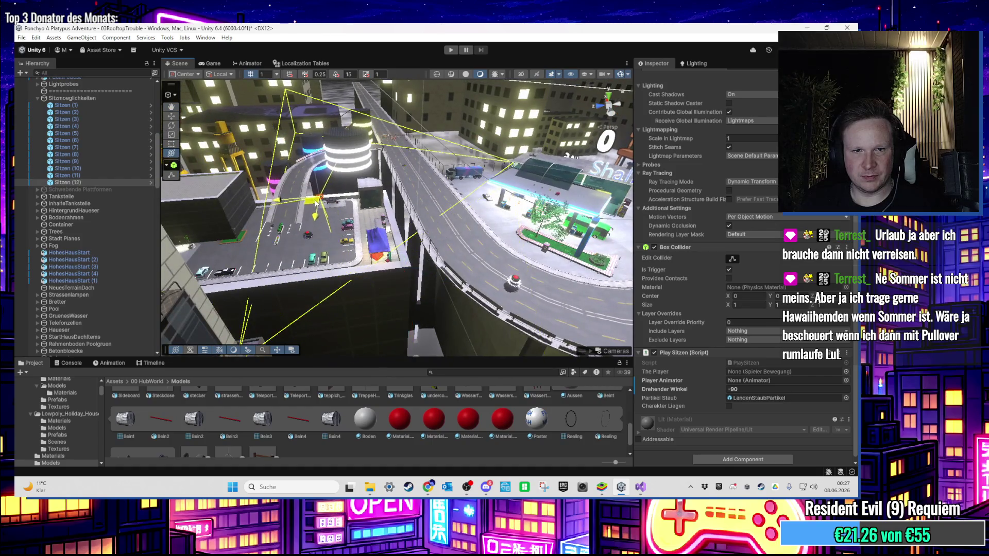
pyautogui.press('f')
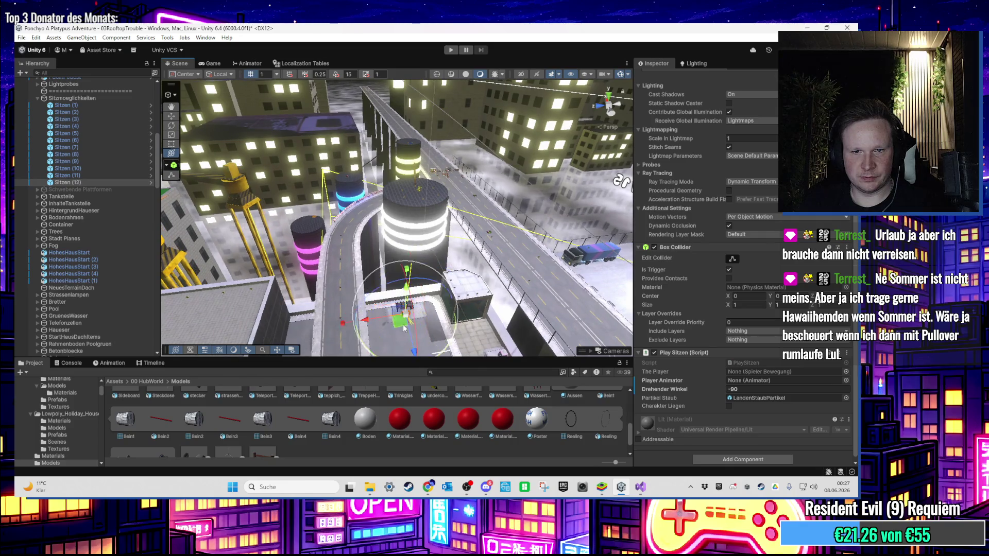
pyautogui.press('f')
pyautogui.scroll(-5, 394, 233)
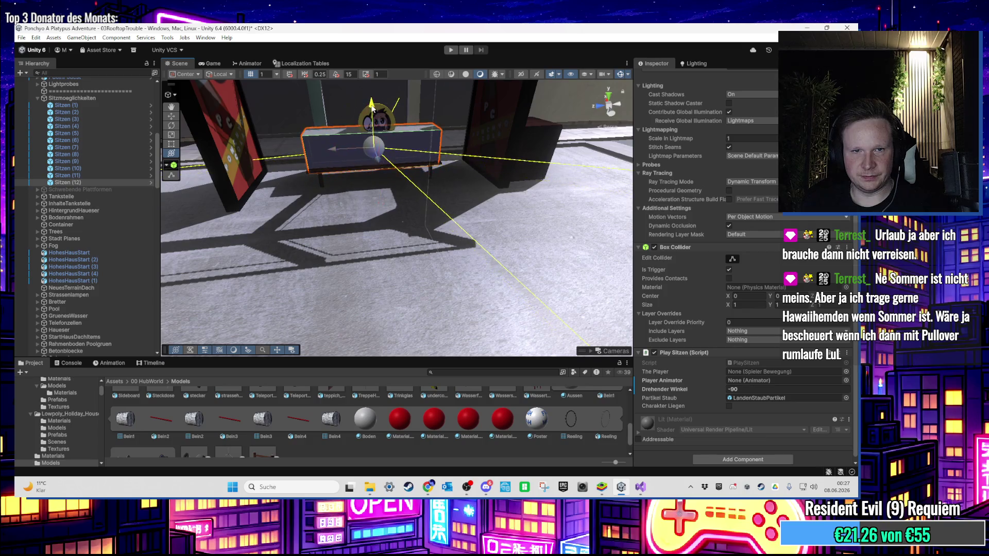
pyautogui.moveTo(472, 187); pyautogui.dragTo(316, 245)
pyautogui.scroll(-10, 315, 246)
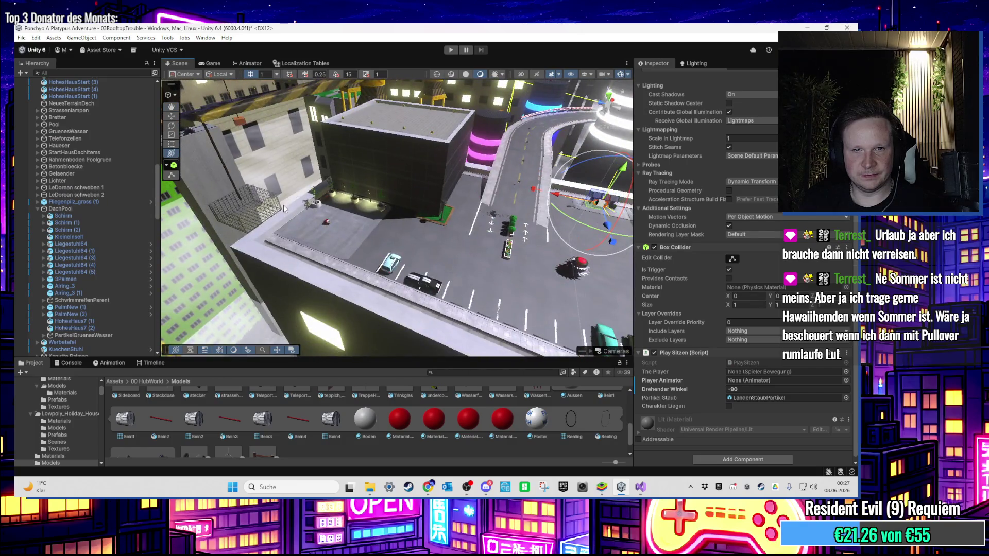
pyautogui.moveTo(284, 208)
pyautogui.mouseDown()
pyautogui.moveTo(476, 207)
pyautogui.moveTo(330, 320)
pyautogui.moveTo(395, 278)
pyautogui.mouseUp()
pyautogui.moveTo(364, 314)
pyautogui.mouseDown()
pyautogui.moveTo(319, 273)
pyautogui.moveTo(389, 275)
pyautogui.mouseUp()
pyautogui.moveTo(550, 242); pyautogui.dragTo(394, 271)
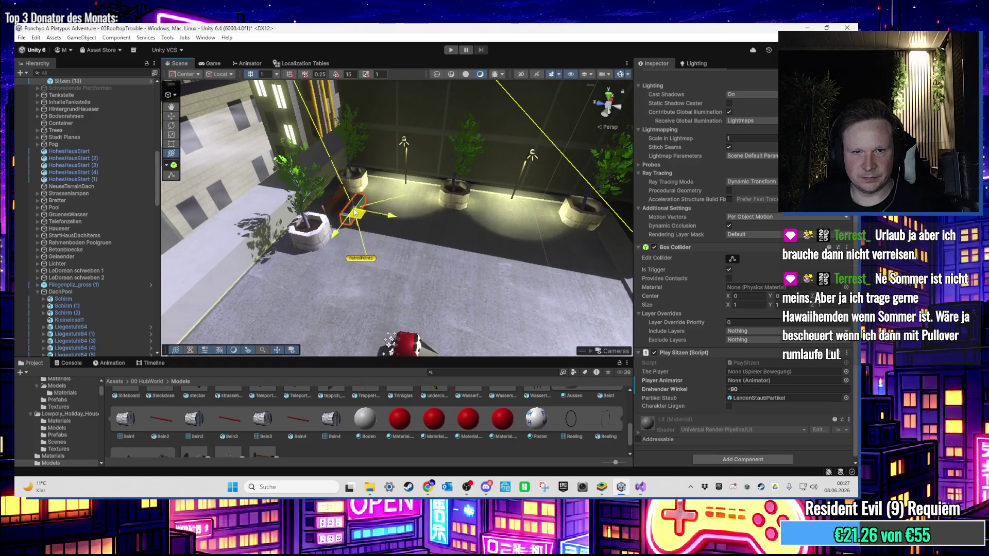
pyautogui.press('f')
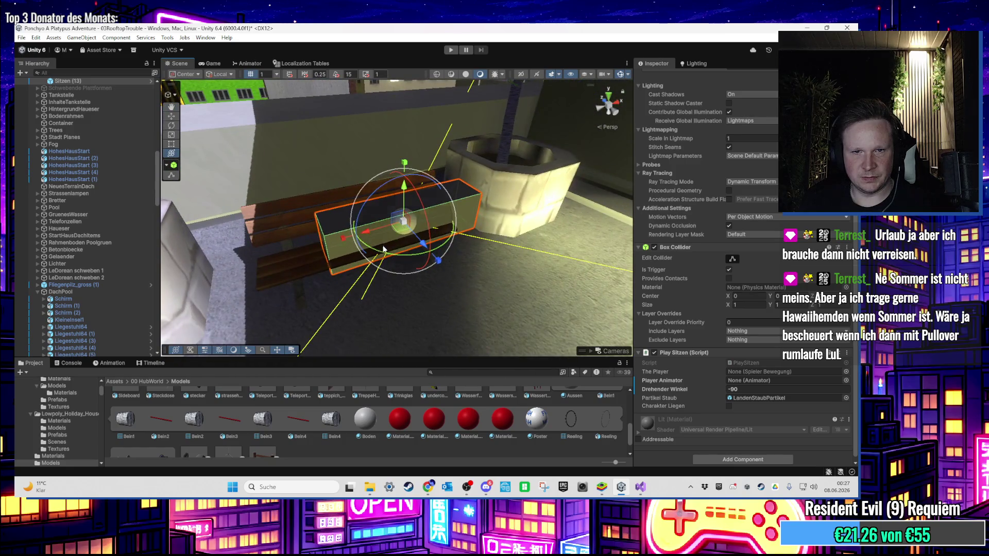
# Step: Slide Sitzen (13) onto the planter bench seat, with a -180 turn angle
pyautogui.moveTo(397, 243); pyautogui.dragTo(358, 250)
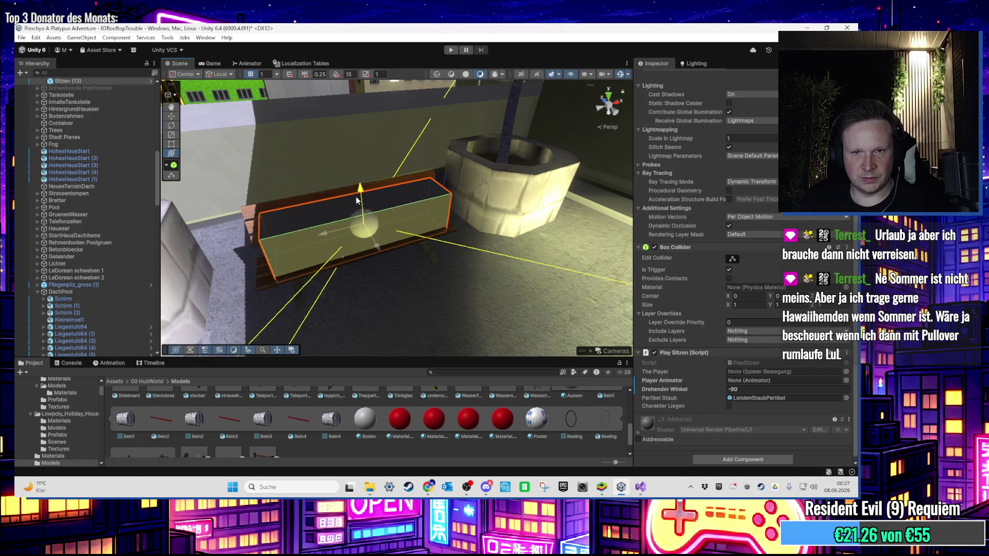
pyautogui.moveTo(363, 236); pyautogui.dragTo(361, 237)
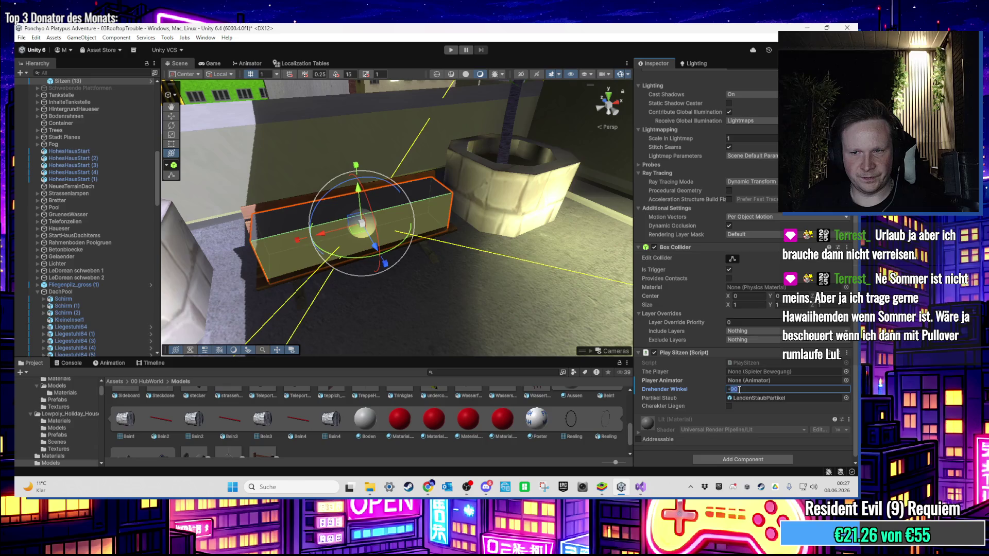
pyautogui.scroll(-10, 524, 324)
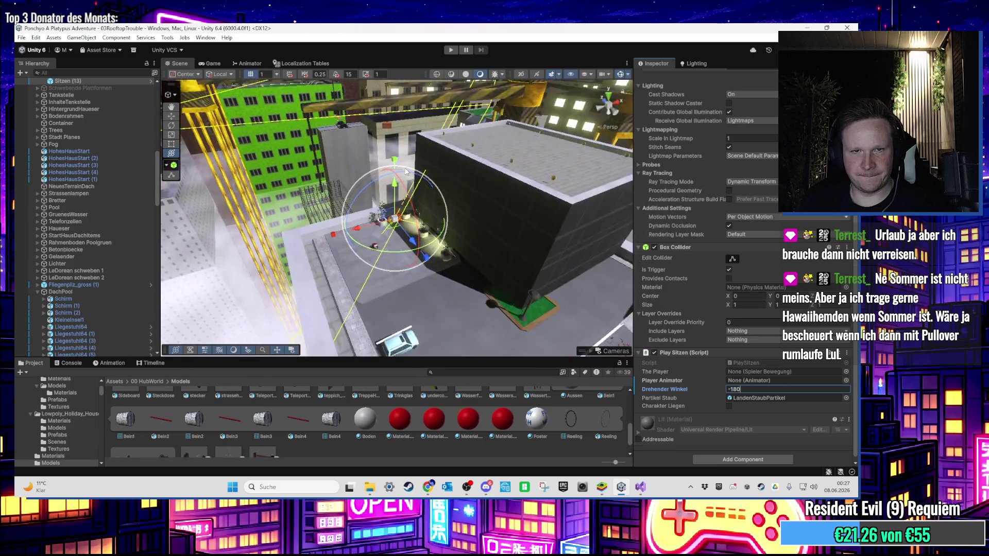
pyautogui.moveTo(407, 172)
pyautogui.mouseDown()
pyautogui.moveTo(403, 273)
pyautogui.moveTo(392, 251)
pyautogui.moveTo(410, 314)
pyautogui.moveTo(422, 228)
pyautogui.moveTo(431, 244)
pyautogui.moveTo(388, 291)
pyautogui.moveTo(505, 308)
pyautogui.moveTo(419, 230)
pyautogui.moveTo(333, 235)
pyautogui.mouseUp()
pyautogui.scroll(-5, 470, 292)
pyautogui.scroll(5, 101, 149)
# Step: Select Sitzen (1) to Sitzen (13), disable their Mesh Renderer, and enter Play mode
pyautogui.keyDown('shift'); pyautogui.click(92, 130); pyautogui.keyUp('shift')
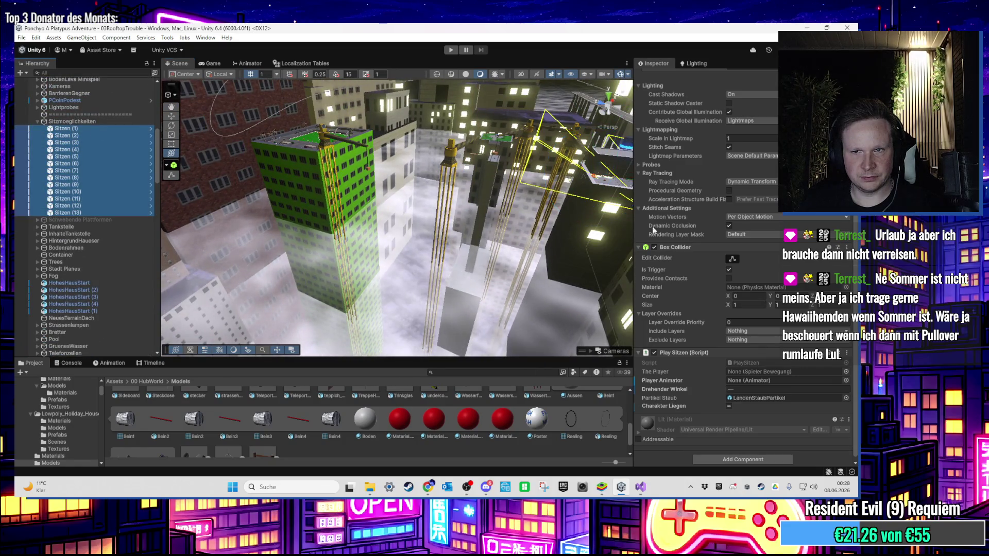
pyautogui.scroll(5, 672, 233)
pyautogui.click(654, 187)
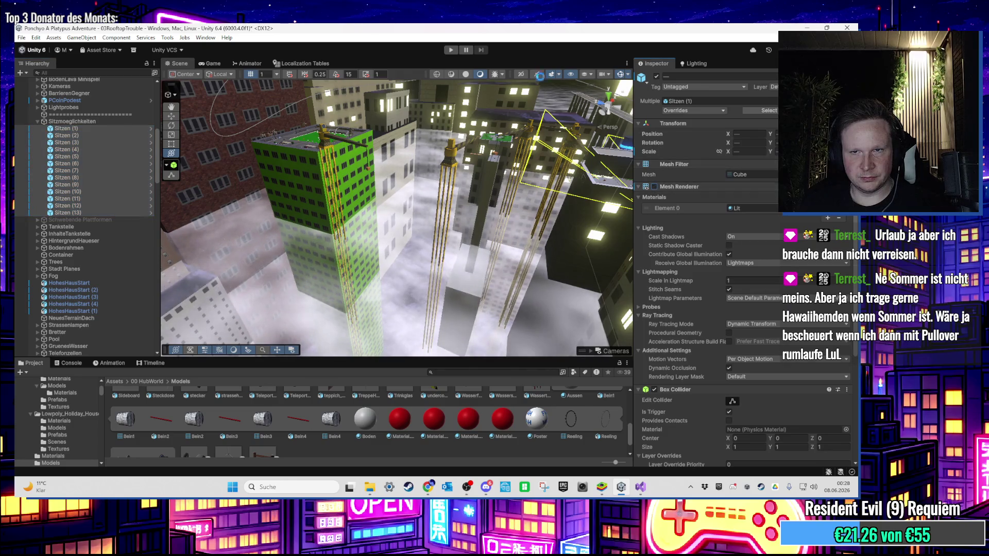
pyautogui.click(453, 50)
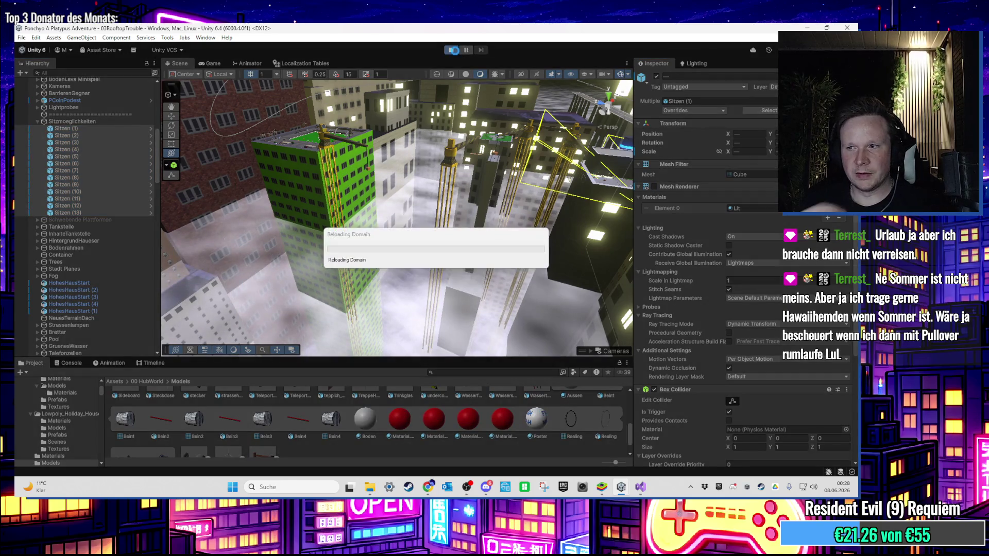
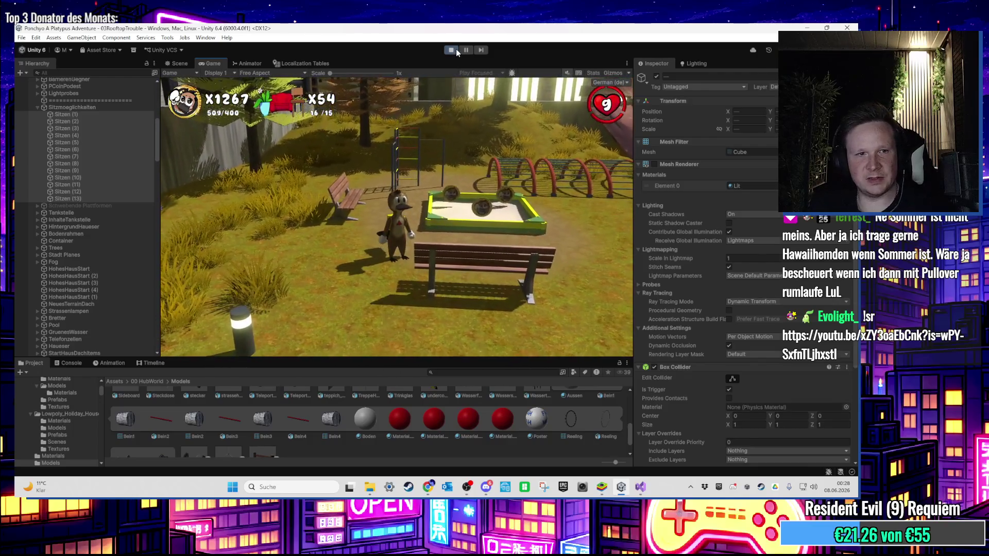
# Step: Check the Sitzen seat triggers, such as Sitzen (5) and (11), in the Hierarchy during the play test
pyautogui.press('super')
pyautogui.scroll(-5, 673, 254)
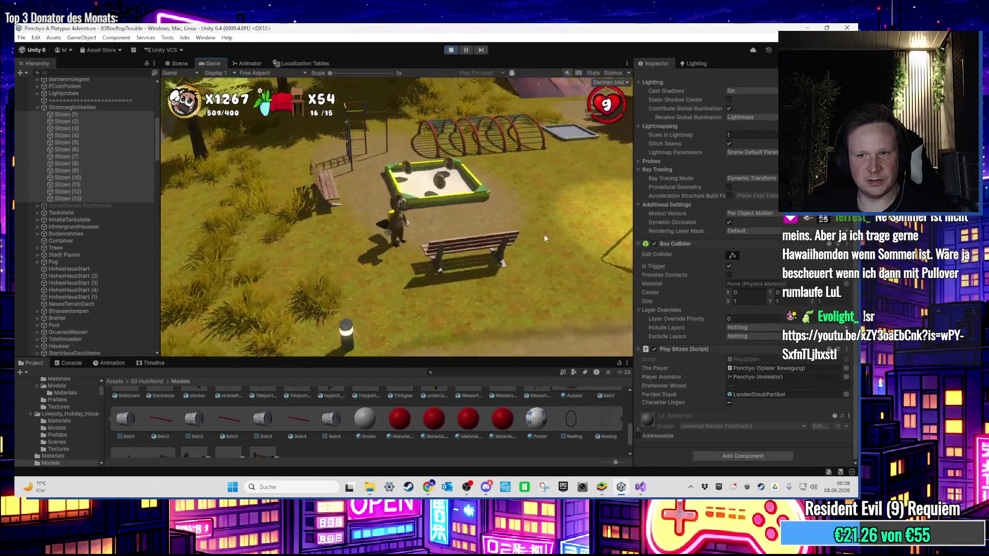
pyautogui.press('super')
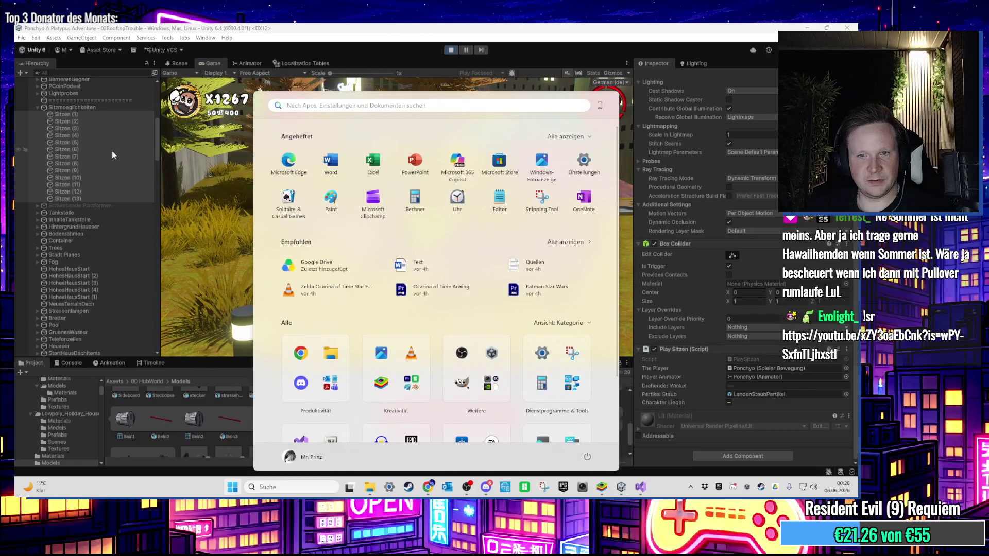
pyautogui.click(93, 168)
pyautogui.click(97, 143)
pyautogui.press('Down')
pyautogui.press('Down')
pyautogui.press('Down')
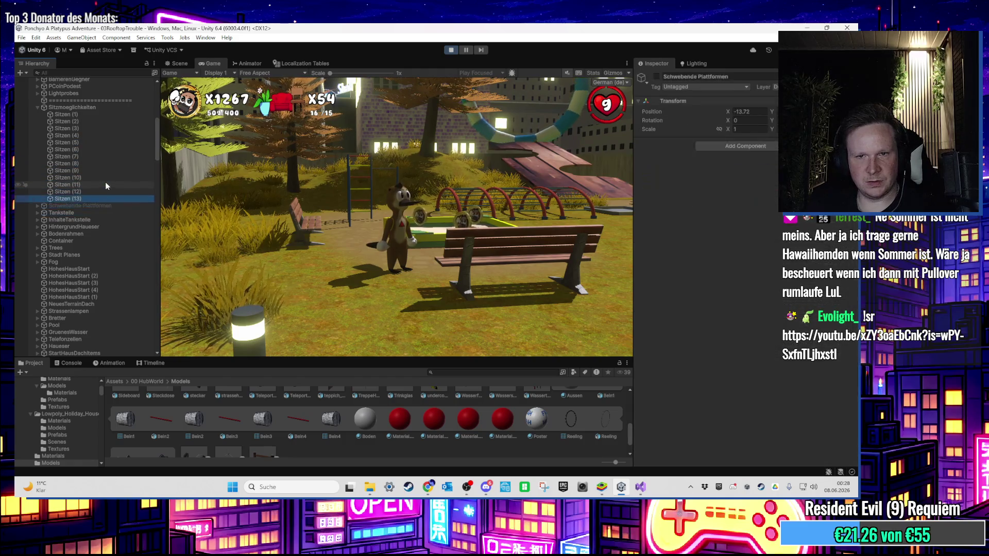
pyautogui.click(107, 184)
pyautogui.press('super')
pyautogui.click(127, 131)
# Step: Return to the Scene view over the park and select Sitzen (1) through (13)
pyautogui.press('super')
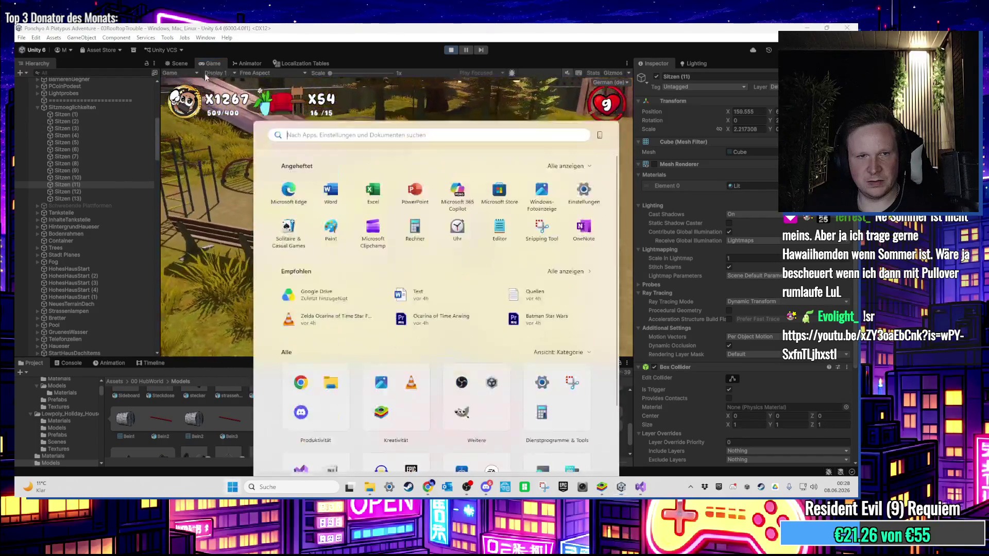
pyautogui.press('Escape')
pyautogui.hotkey('ctrl', '1')
pyautogui.moveTo(360, 206)
pyautogui.mouseDown()
pyautogui.moveTo(432, 214)
pyautogui.moveTo(456, 236)
pyautogui.moveTo(409, 235)
pyautogui.mouseUp()
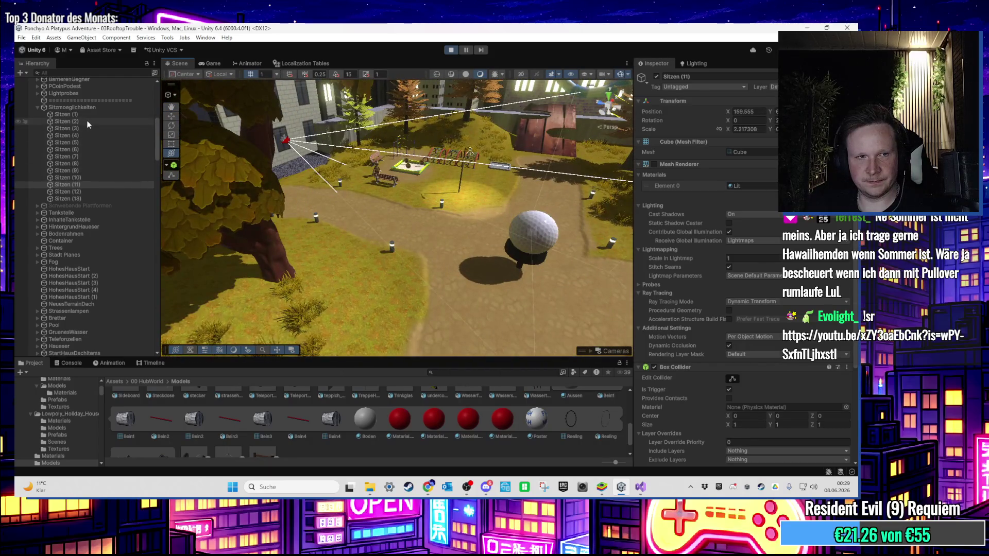
pyautogui.keyDown('shift'); pyautogui.click(92, 199); pyautogui.keyUp('shift')
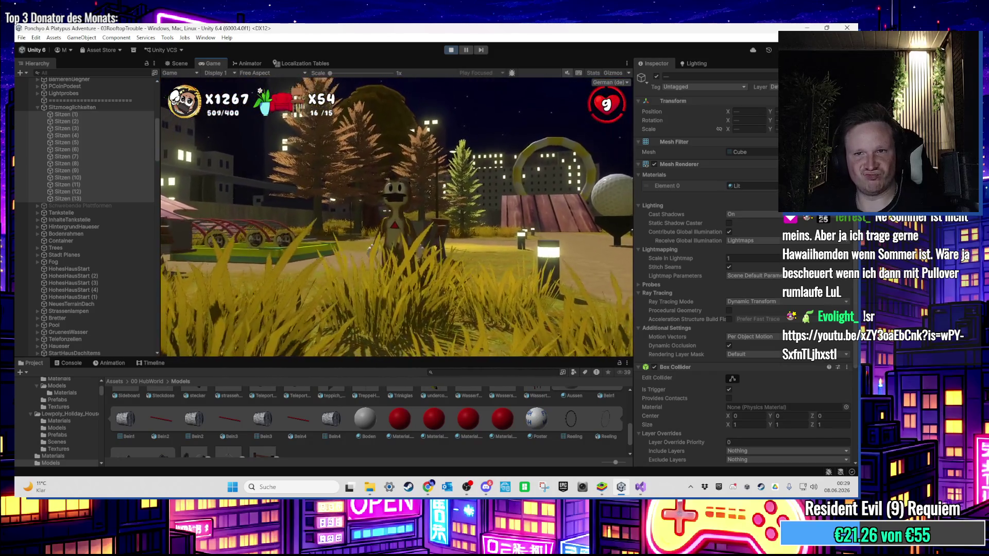
pyautogui.press('super')
pyautogui.press('super')
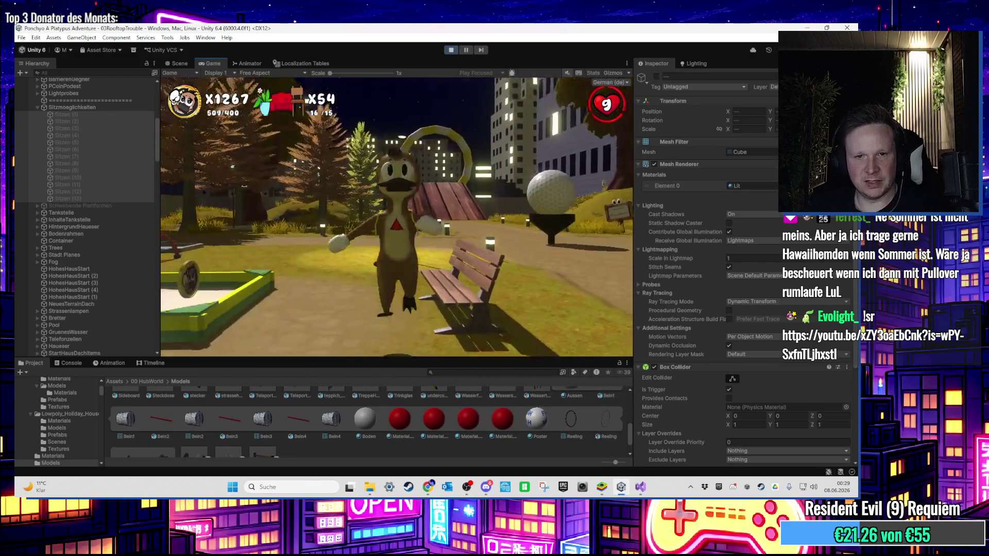
pyautogui.press('super')
pyautogui.click(180, 63)
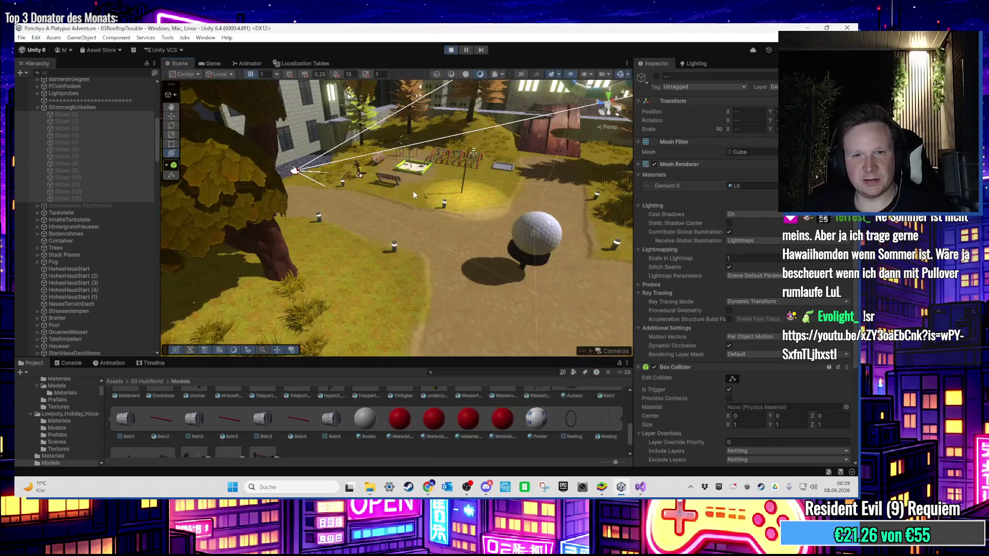
# Step: Select bench Bench_A (1) beside the sandbox and frame it close up
pyautogui.scroll(-5, 449, 269)
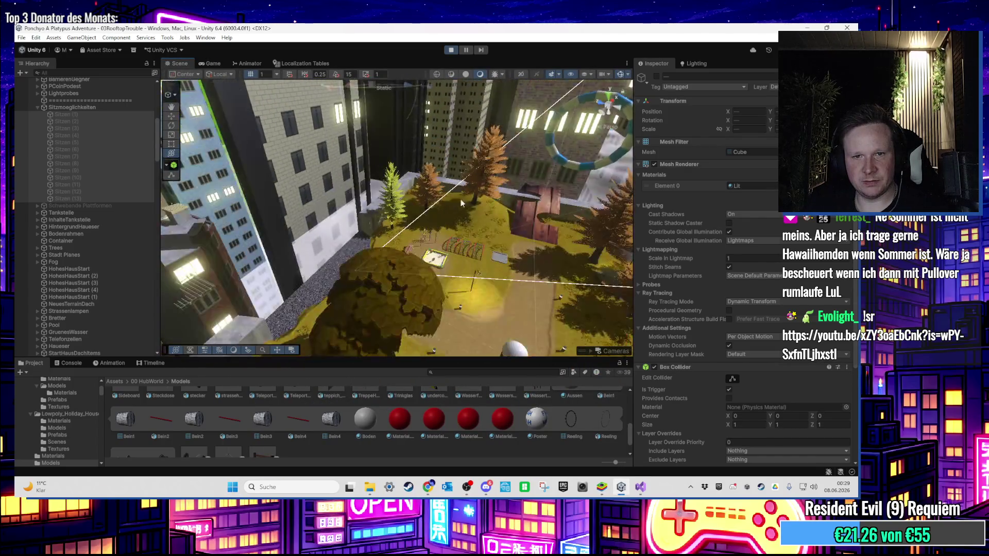
pyautogui.scroll(5, 474, 187)
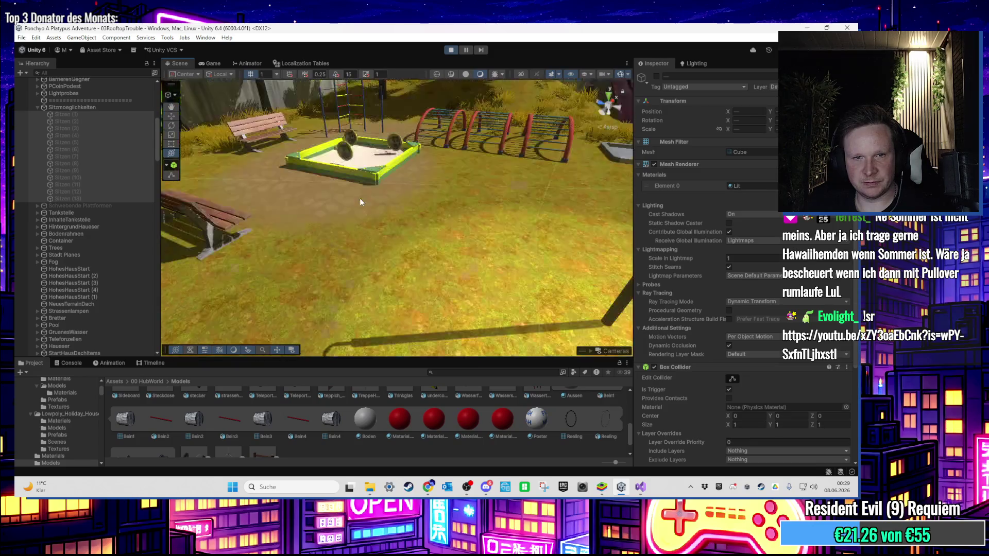
pyautogui.click(232, 217)
pyautogui.press('f')
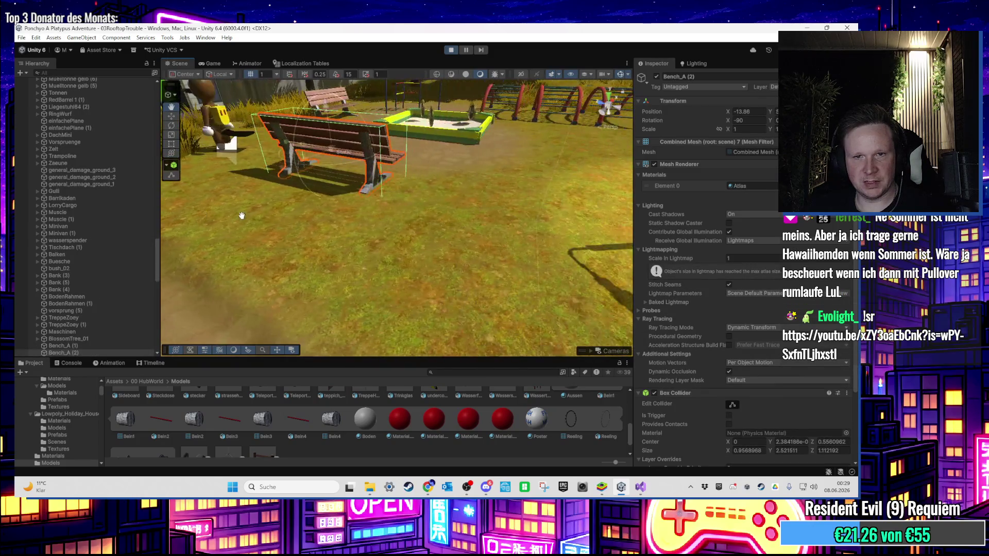
pyautogui.scroll(-3, 139, 263)
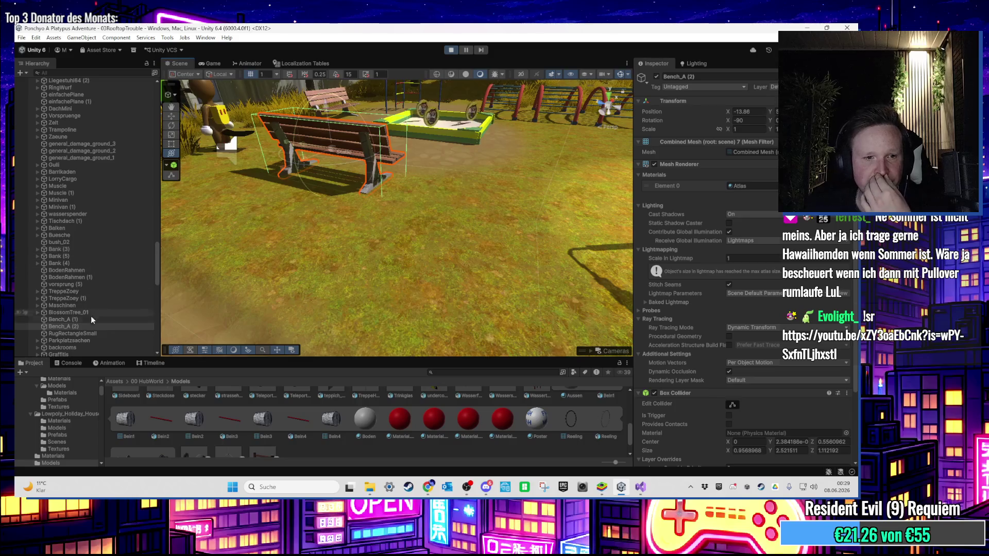
pyautogui.click(83, 320)
pyautogui.moveTo(337, 210)
pyautogui.mouseDown()
pyautogui.moveTo(330, 196)
pyautogui.moveTo(309, 217)
pyautogui.moveTo(404, 228)
pyautogui.moveTo(378, 241)
pyautogui.moveTo(407, 241)
pyautogui.moveTo(346, 242)
pyautogui.moveTo(447, 152)
pyautogui.mouseUp()
pyautogui.press('f')
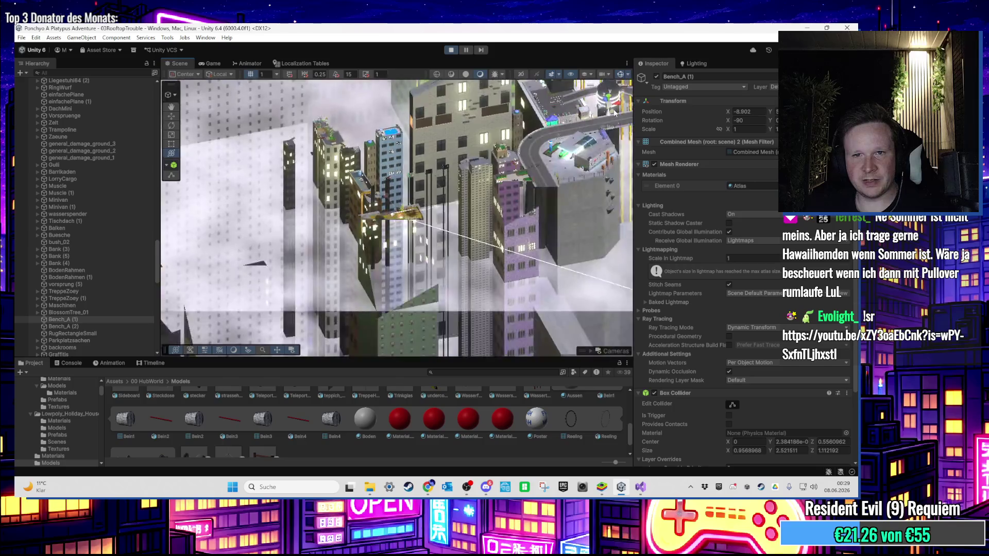
pyautogui.moveTo(568, 131)
pyautogui.mouseDown()
pyautogui.moveTo(329, 279)
pyautogui.moveTo(239, 264)
pyautogui.moveTo(401, 233)
pyautogui.moveTo(576, 329)
pyautogui.moveTo(456, 305)
pyautogui.moveTo(481, 249)
pyautogui.moveTo(407, 255)
pyautogui.moveTo(447, 154)
pyautogui.mouseUp()
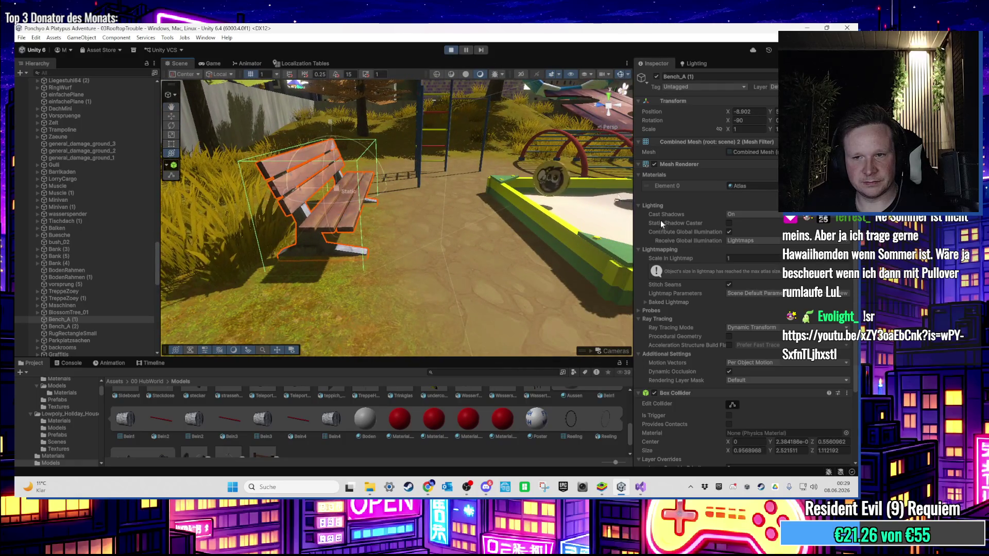
pyautogui.scroll(-1, 696, 309)
# Step: Replace Bench_A (1)'s Box Collider with a Mesh Collider, toggling Convex on and off
pyautogui.click(847, 369)
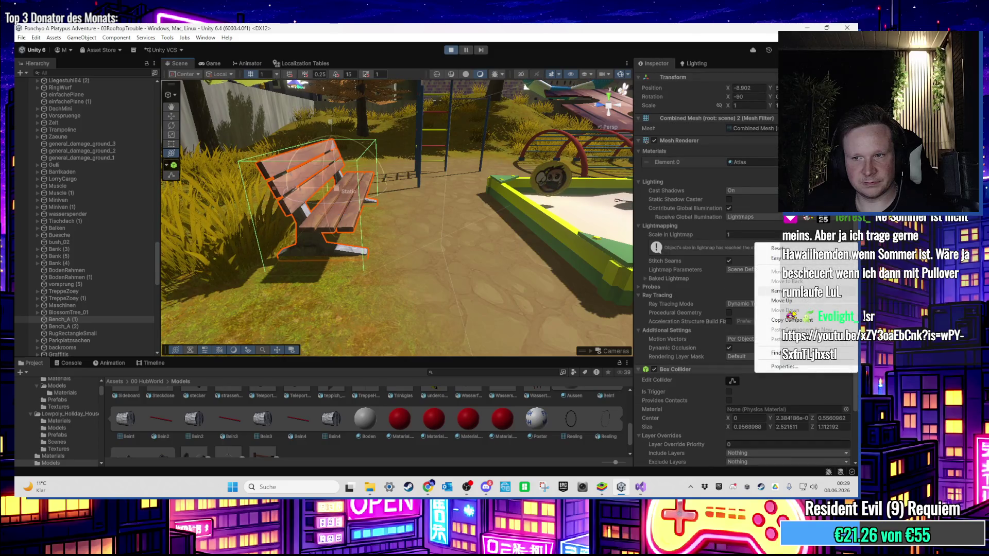
pyautogui.click(773, 291)
pyautogui.moveTo(437, 242)
pyautogui.mouseDown()
pyautogui.moveTo(479, 252)
pyautogui.moveTo(412, 227)
pyautogui.moveTo(381, 237)
pyautogui.moveTo(427, 272)
pyautogui.mouseUp()
pyautogui.click(729, 404)
pyautogui.click(729, 404)
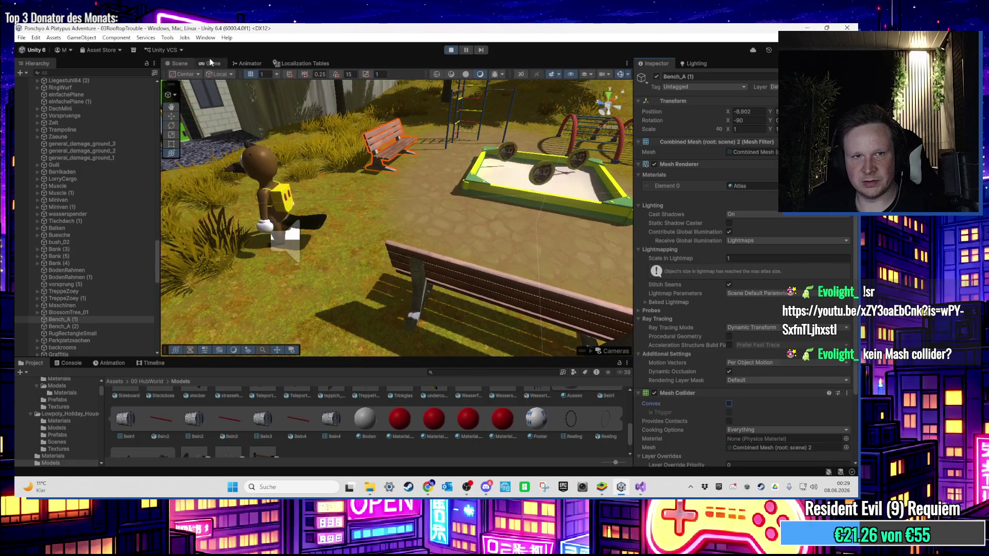
# Step: Test the bench in the Game view, then stop Play mode and frame the bench
pyautogui.click(211, 63)
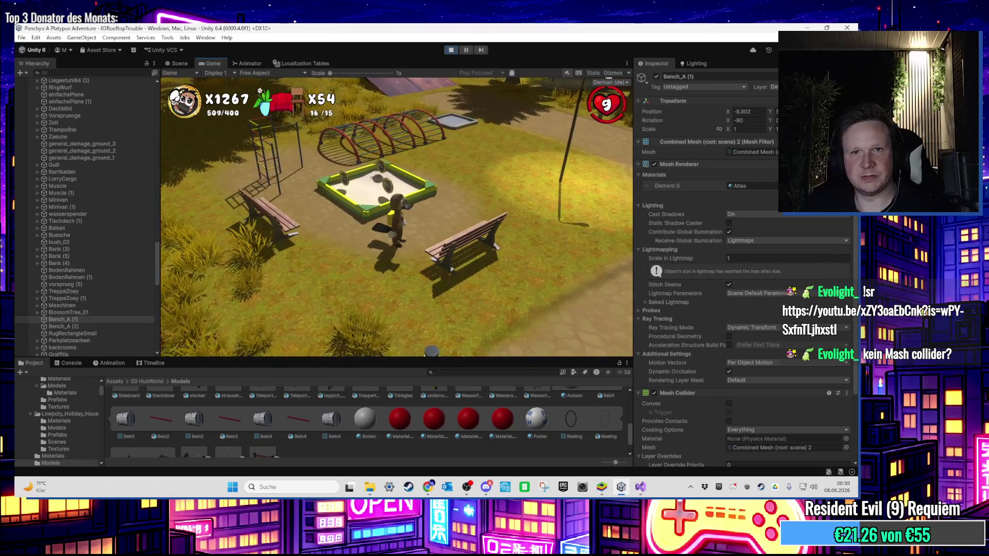
pyautogui.press('super')
pyautogui.press('super')
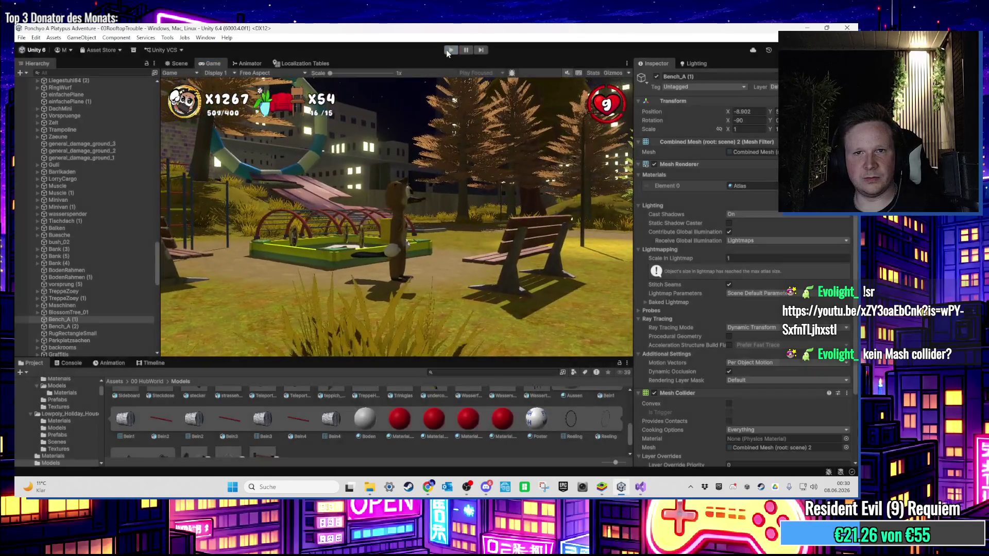
pyautogui.hotkey('ctrl', 'p')
pyautogui.press('f')
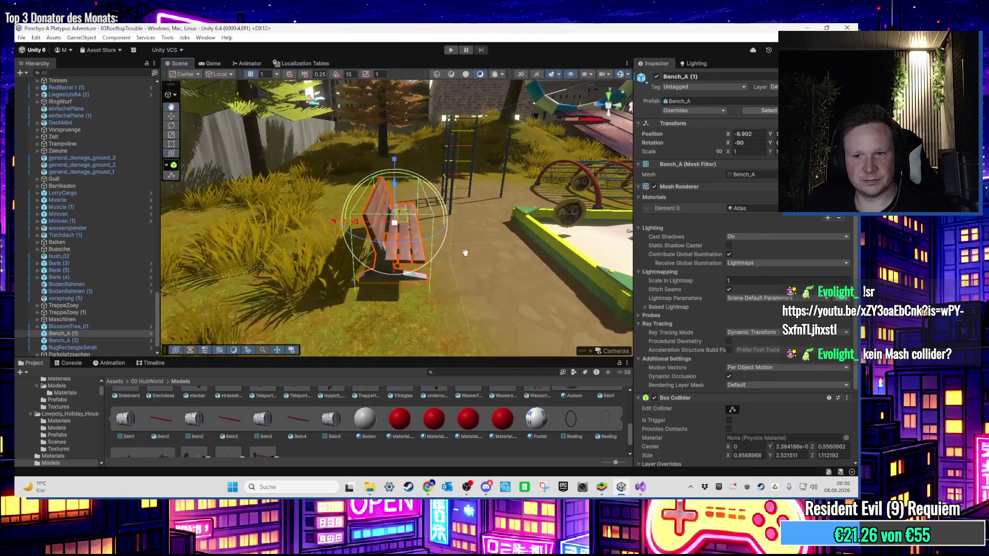
# Step: Add a second Box Collider to Bench_A (1) and disable the first one
pyautogui.moveTo(463, 206)
pyautogui.mouseDown()
pyautogui.moveTo(449, 183)
pyautogui.moveTo(435, 195)
pyautogui.moveTo(400, 186)
pyautogui.moveTo(419, 229)
pyautogui.moveTo(397, 213)
pyautogui.moveTo(444, 232)
pyautogui.moveTo(421, 270)
pyautogui.moveTo(385, 218)
pyautogui.moveTo(573, 322)
pyautogui.mouseUp()
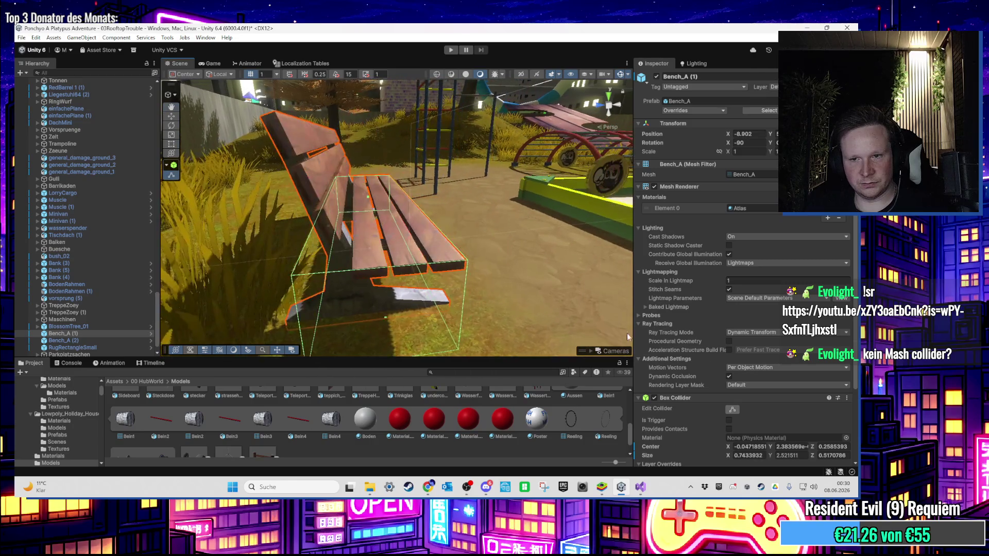
pyautogui.scroll(-3, 722, 309)
pyautogui.click(846, 326)
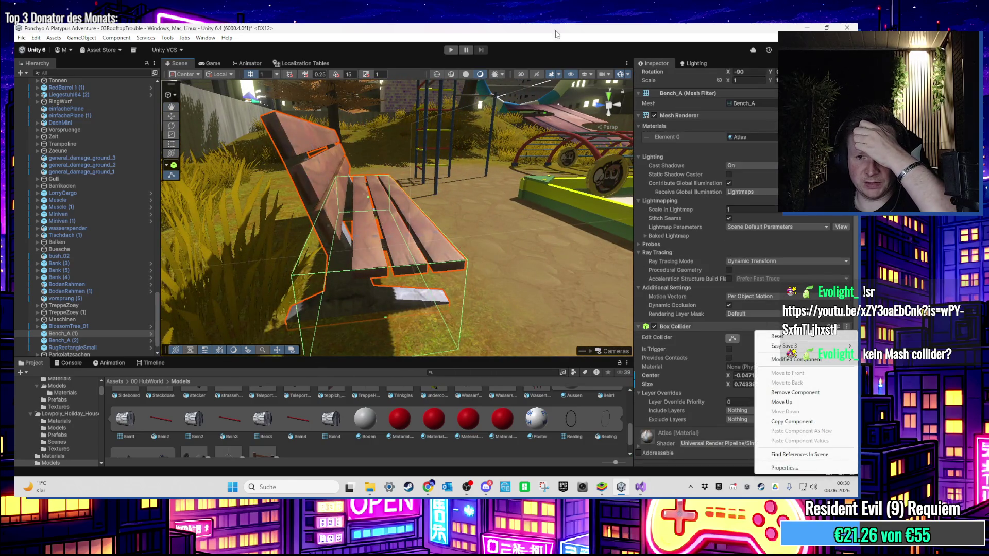
pyautogui.press('Escape')
pyautogui.scroll(-1, 804, 418)
pyautogui.click(756, 462)
pyautogui.write('mesh')
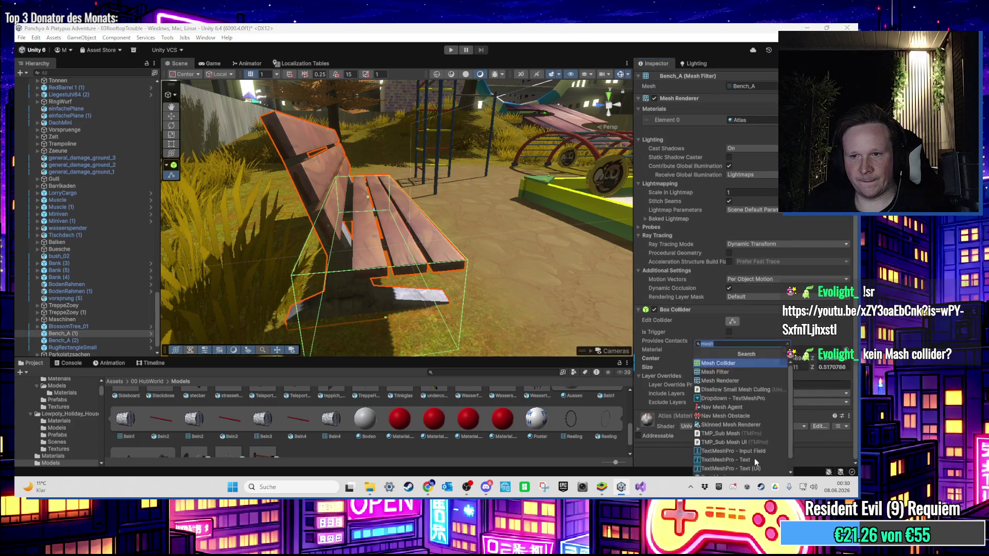
pyautogui.write('box')
pyautogui.press('Return')
pyautogui.scroll(-3, 723, 319)
pyautogui.click(654, 239)
# Step: Edit the new collider's bounds into a thin box (about 0.19) along the bench
pyautogui.moveTo(616, 247)
pyautogui.mouseDown()
pyautogui.moveTo(472, 227)
pyautogui.moveTo(375, 238)
pyautogui.mouseUp()
pyautogui.scroll(-3, 743, 410)
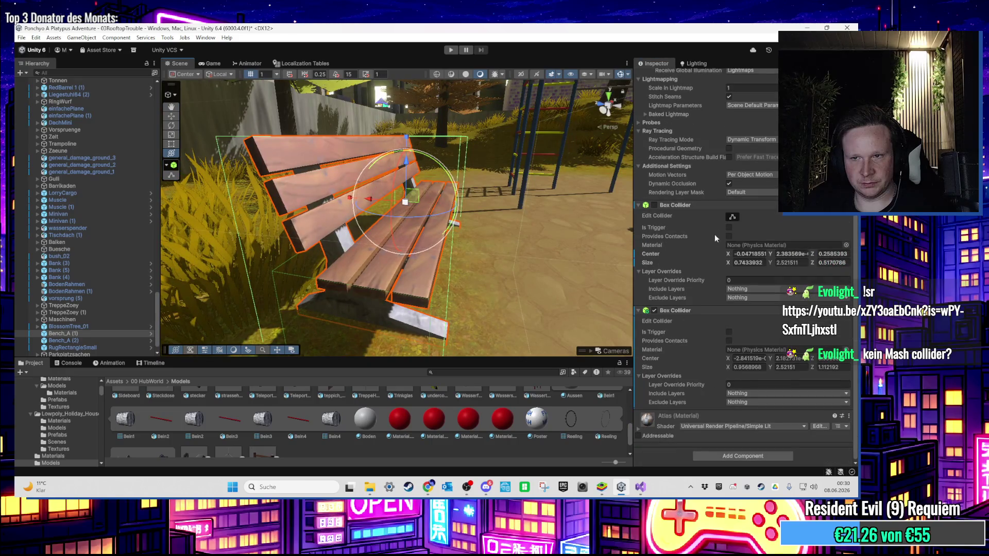
pyautogui.moveTo(540, 196)
pyautogui.mouseDown()
pyautogui.moveTo(472, 224)
pyautogui.moveTo(461, 253)
pyautogui.moveTo(719, 283)
pyautogui.mouseUp()
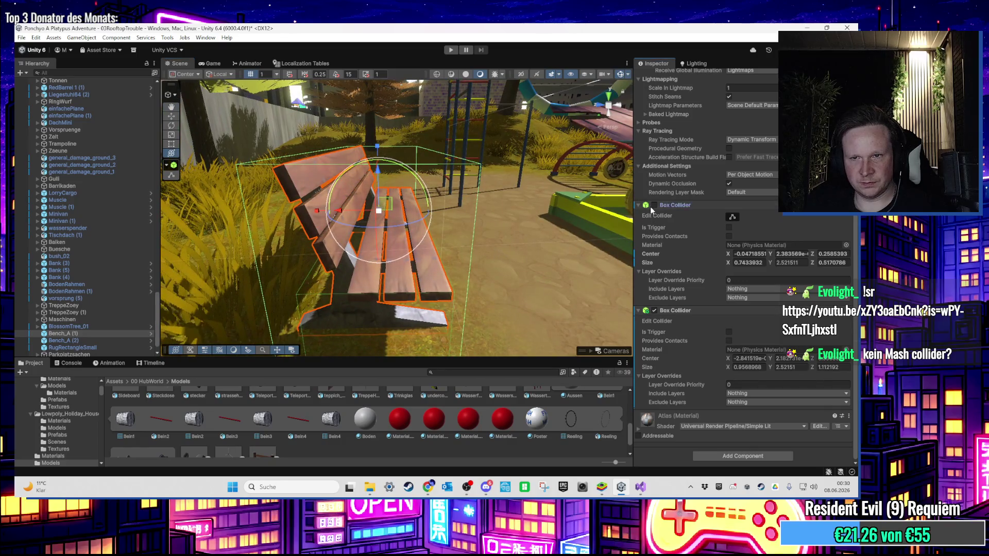
pyautogui.scroll(3, 651, 208)
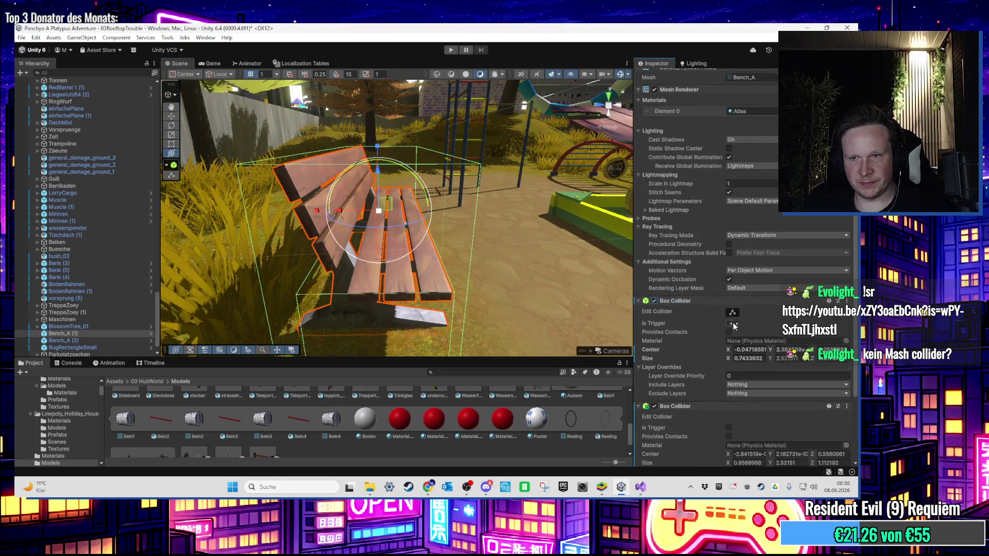
pyautogui.scroll(-2, 718, 271)
pyautogui.click(733, 266)
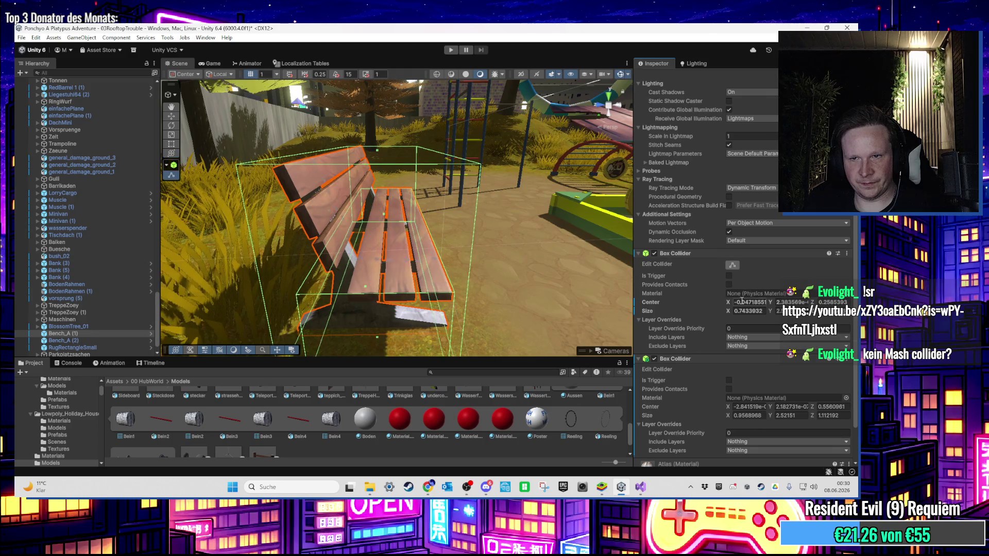
pyautogui.moveTo(434, 212)
pyautogui.mouseDown()
pyautogui.moveTo(348, 206)
pyautogui.moveTo(387, 215)
pyautogui.moveTo(395, 206)
pyautogui.moveTo(409, 241)
pyautogui.moveTo(427, 245)
pyautogui.moveTo(394, 256)
pyautogui.moveTo(381, 242)
pyautogui.moveTo(411, 213)
pyautogui.moveTo(384, 225)
pyautogui.moveTo(381, 203)
pyautogui.moveTo(400, 220)
pyautogui.moveTo(390, 236)
pyautogui.moveTo(401, 278)
pyautogui.mouseUp()
pyautogui.hotkey('ctrl', 'z')
pyautogui.click(95, 333)
pyautogui.doubleClick(94, 336)
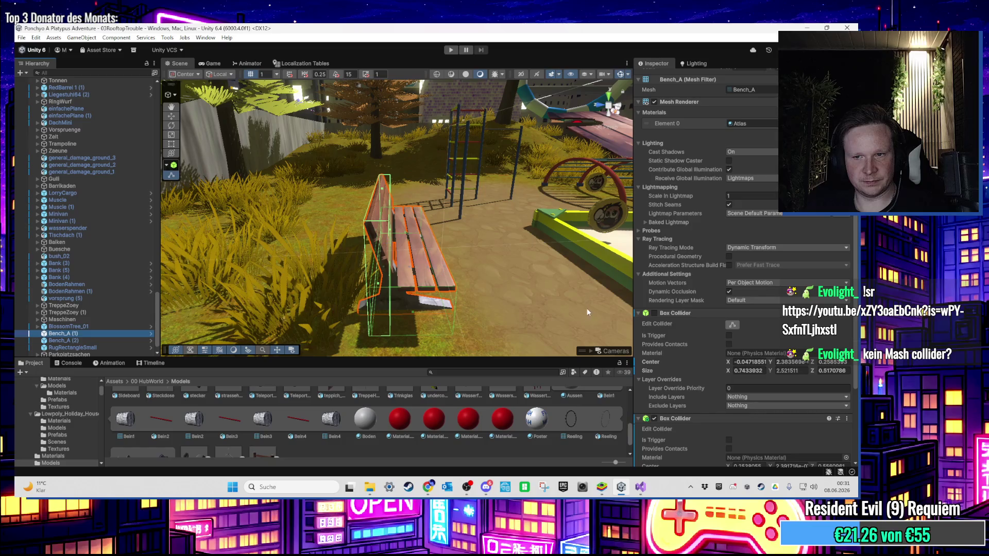
# Step: Copy Bench_A (1)'s second Box Collider component
pyautogui.click(640, 312)
pyautogui.scroll(-3, 399, 281)
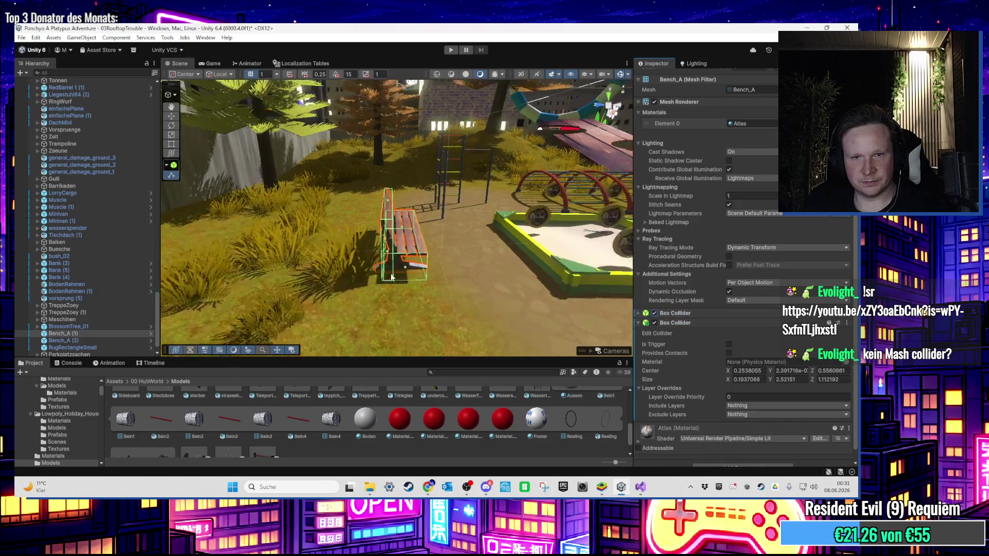
pyautogui.scroll(-3, 399, 281)
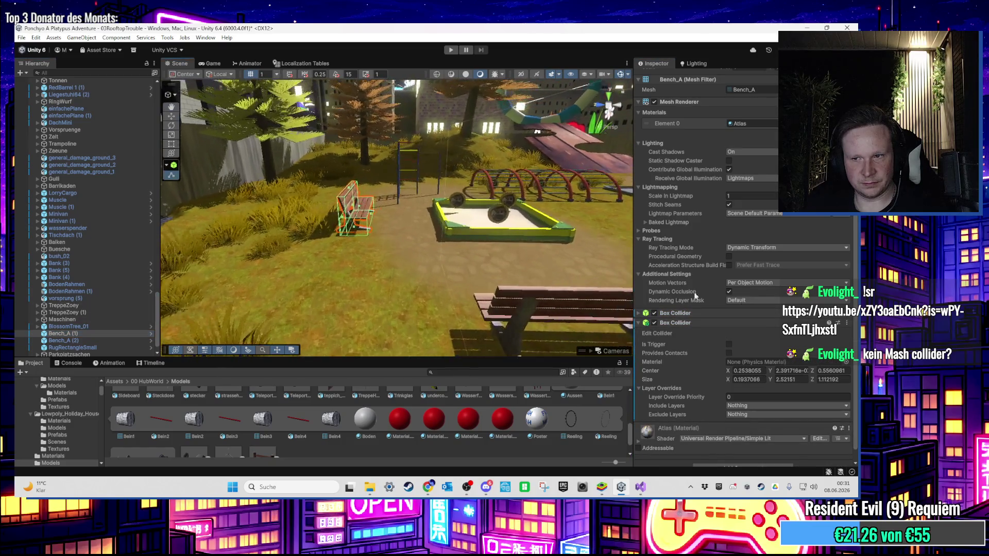
pyautogui.rightClick(757, 322)
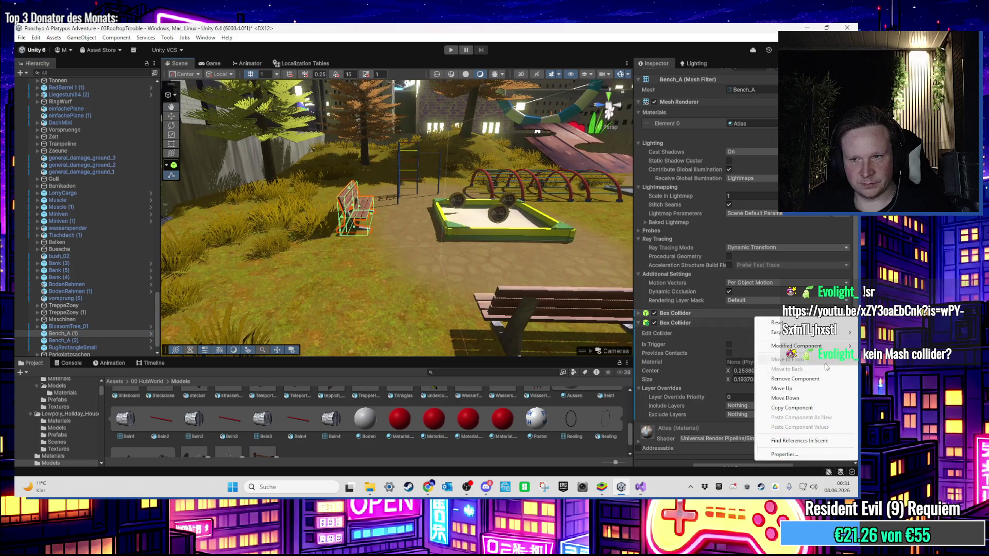
pyautogui.click(796, 408)
# Step: Select Bench_A (2), close the floating collider window, and paste the copied values onto its Box Collider
pyautogui.click(477, 288)
pyautogui.press('f')
pyautogui.rightClick(842, 396)
pyautogui.click(844, 393)
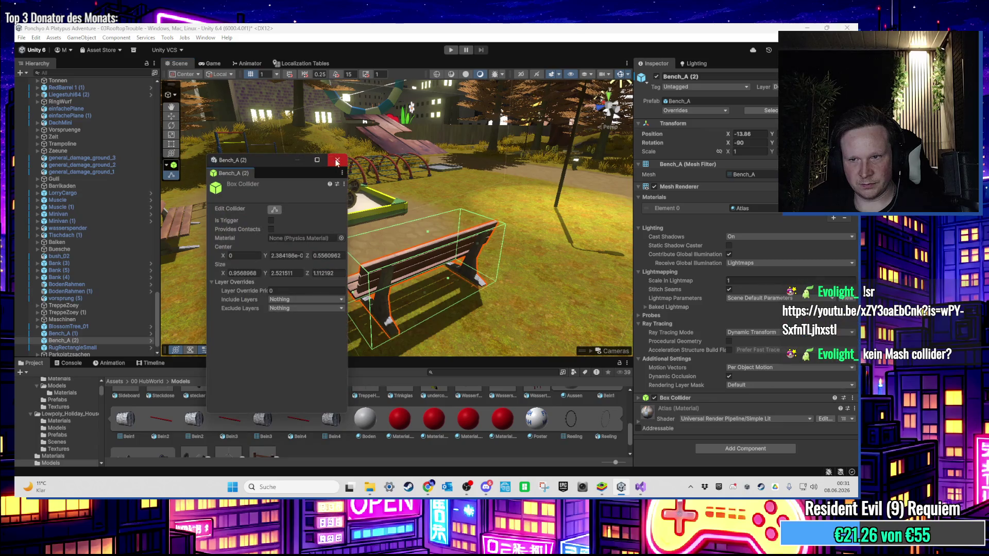
pyautogui.click(337, 161)
pyautogui.click(853, 401)
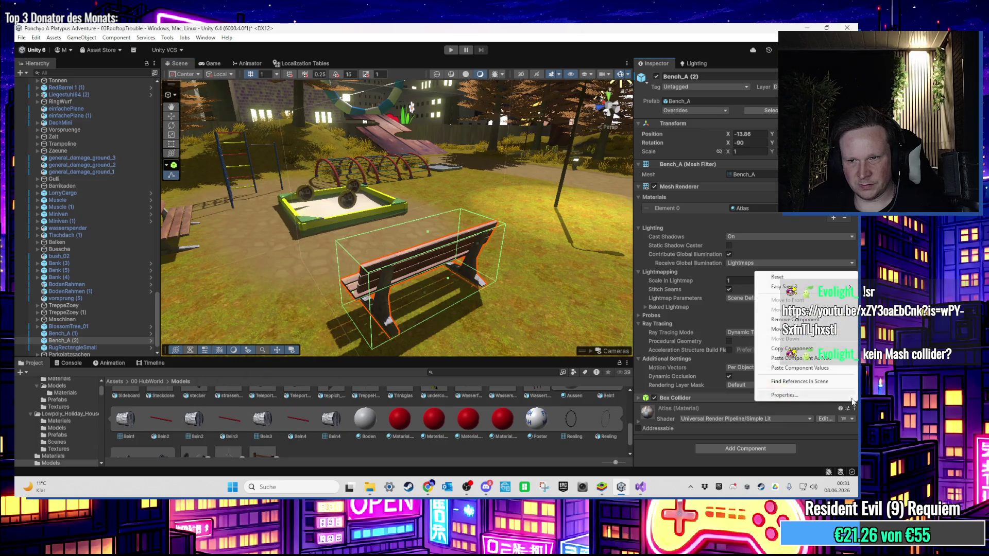
pyautogui.click(799, 368)
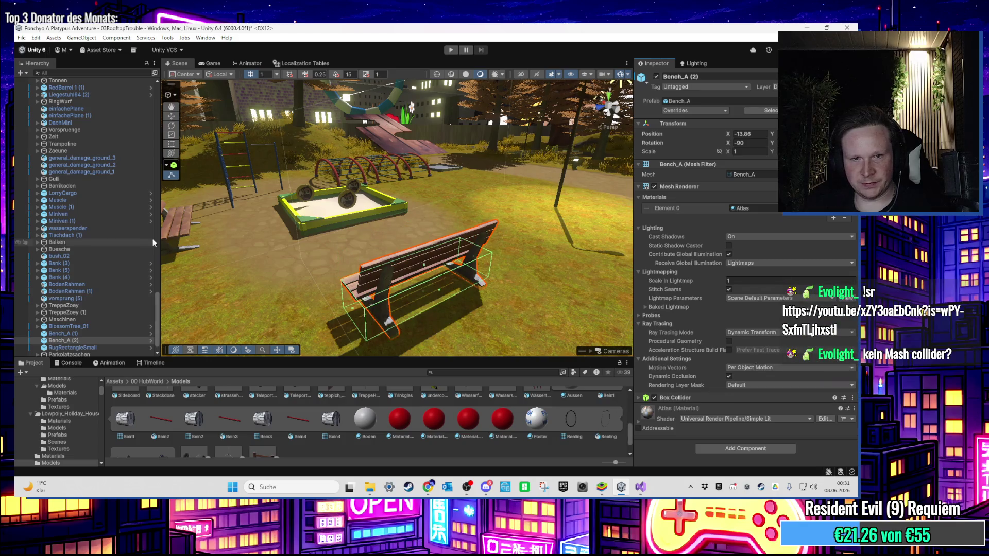
pyautogui.scroll(2, 401, 233)
pyautogui.moveTo(401, 232); pyautogui.dragTo(474, 234)
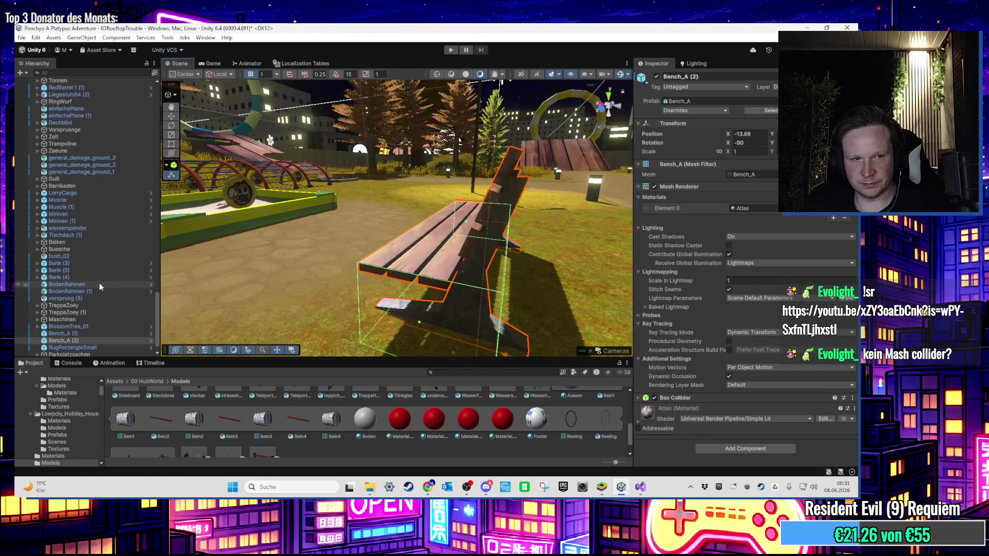
# Step: Copy Bench_A (1)'s second Box Collider again and add it to Bench_A (2) as a new component
pyautogui.click(98, 334)
pyautogui.click(847, 408)
pyautogui.click(762, 358)
pyautogui.click(105, 341)
pyautogui.click(846, 397)
pyautogui.click(812, 359)
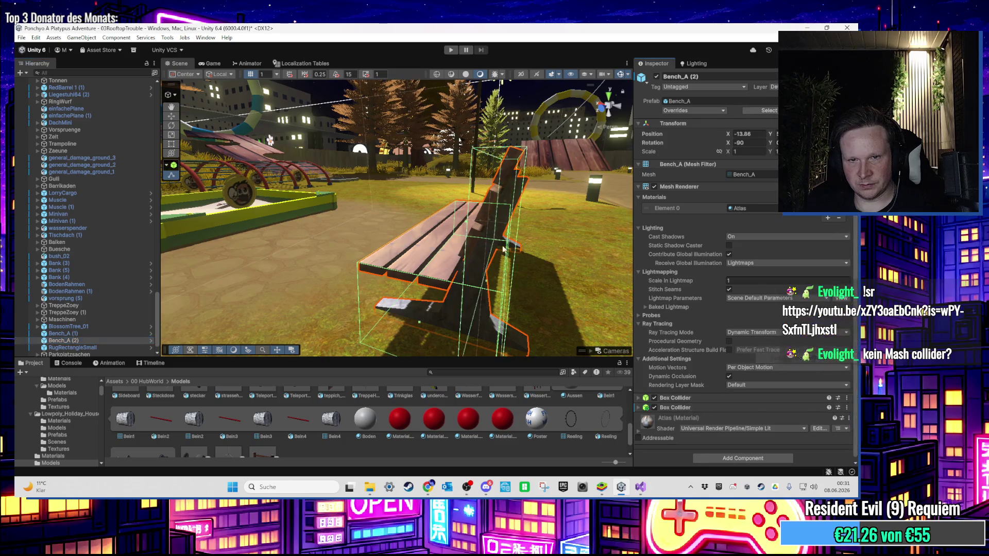
pyautogui.moveTo(359, 262)
pyautogui.mouseDown()
pyautogui.moveTo(373, 249)
pyautogui.moveTo(421, 250)
pyautogui.moveTo(385, 251)
pyautogui.moveTo(399, 258)
pyautogui.moveTo(363, 273)
pyautogui.moveTo(459, 227)
pyautogui.moveTo(381, 237)
pyautogui.moveTo(391, 244)
pyautogui.moveTo(356, 270)
pyautogui.moveTo(466, 273)
pyautogui.moveTo(414, 243)
pyautogui.moveTo(407, 207)
pyautogui.moveTo(446, 93)
pyautogui.mouseUp()
# Step: Start Play mode, run the character along the rooftop, and jump onto the wooden bench
pyautogui.click(451, 50)
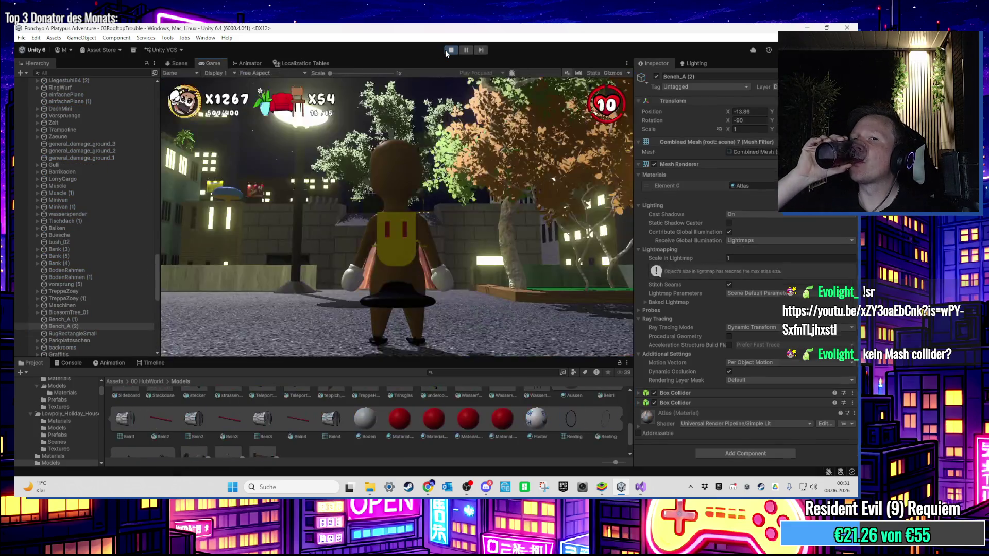
pyautogui.press('w')
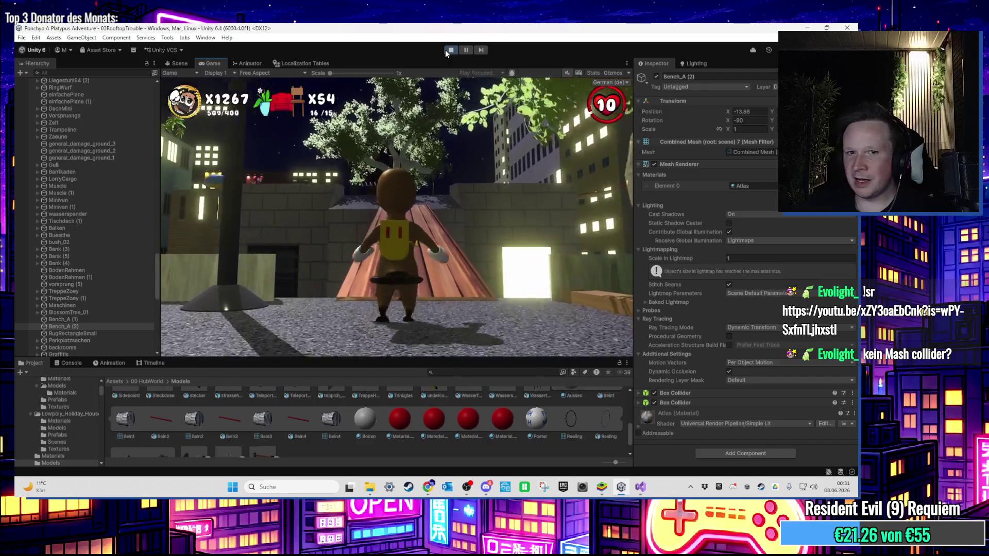
pyautogui.press('w')
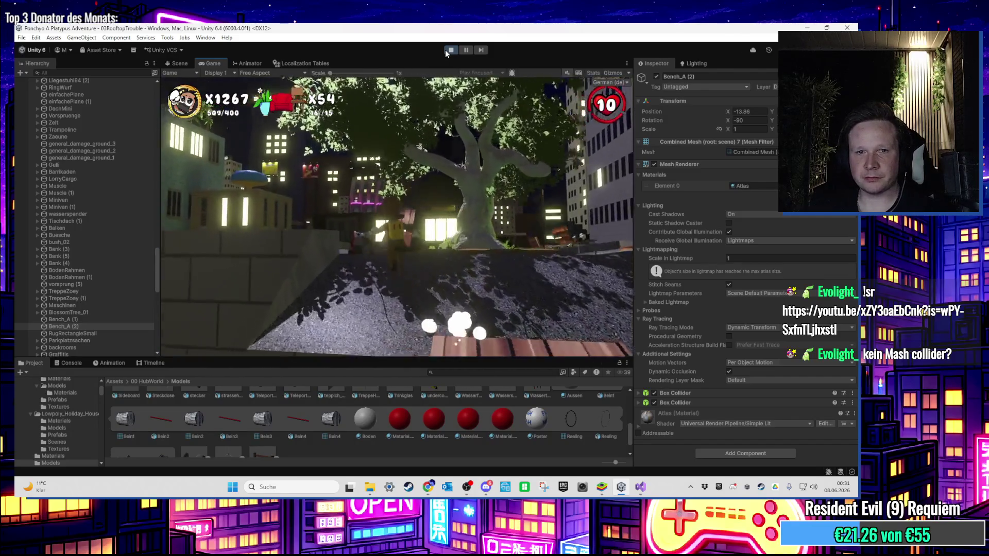
pyautogui.press('w')
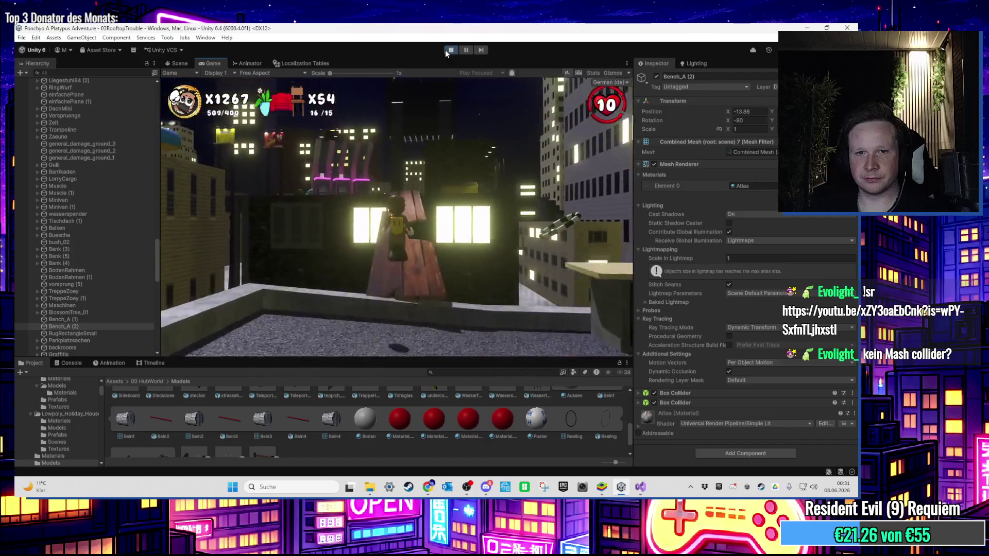
pyautogui.press('space')
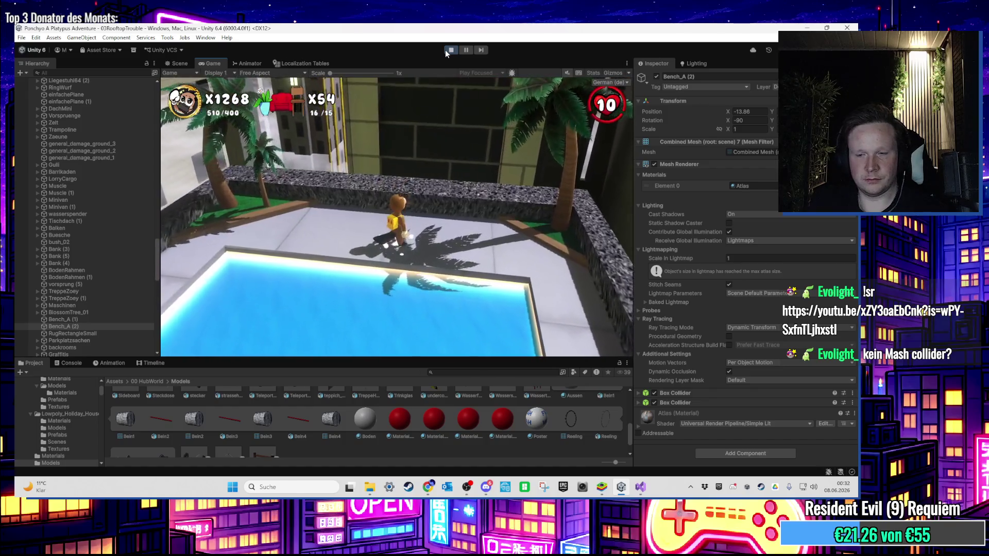
pyautogui.press('super')
pyautogui.press('super')
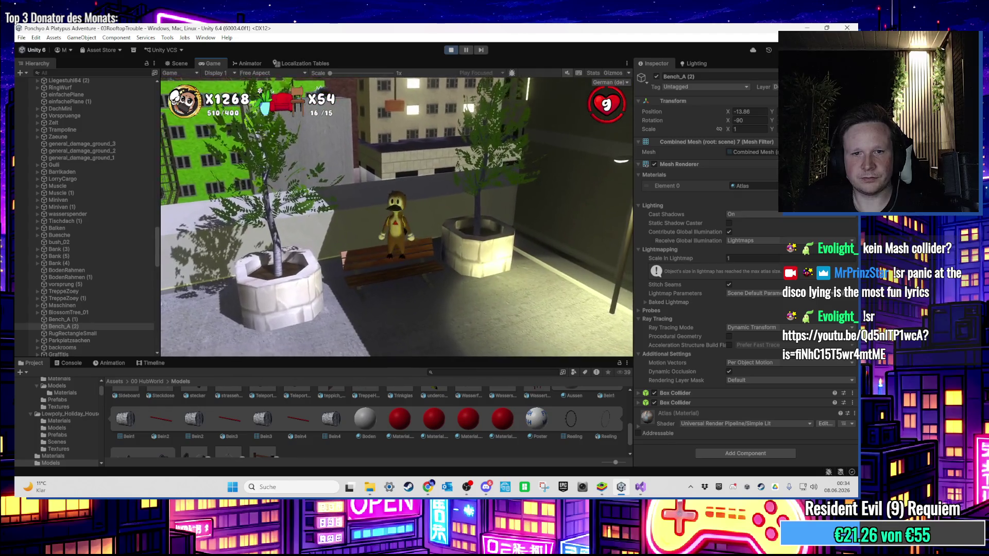
# Step: Sit the character on the bus-stop bench and the park bench between the planters
pyautogui.press('super')
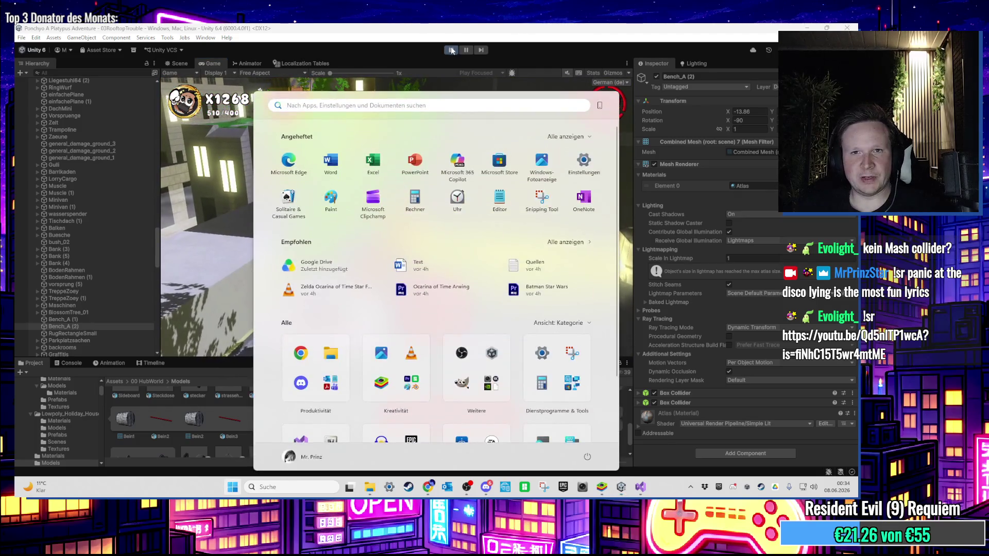
# Step: Stop Play mode, select Bench_A (1), and leave the handle position set to Center
pyautogui.click(451, 50)
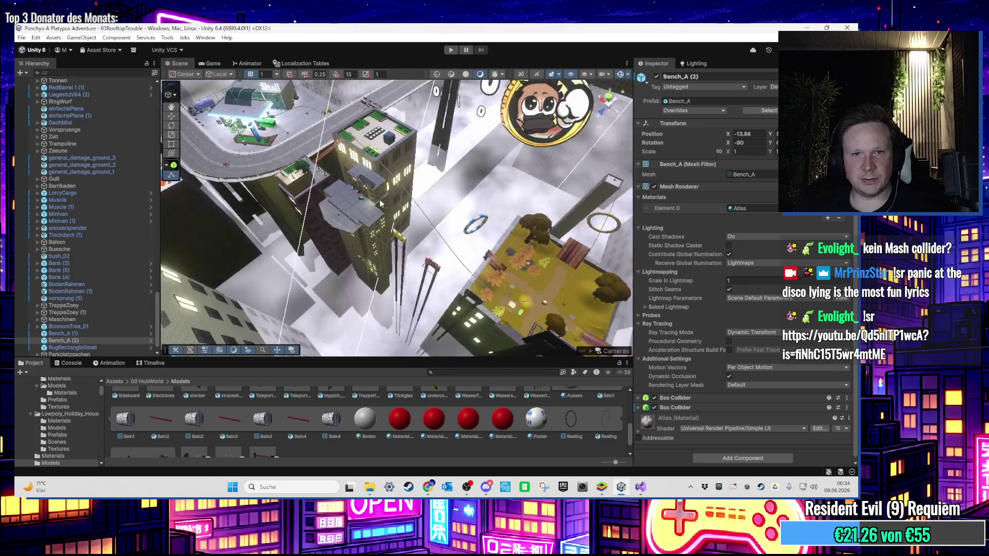
pyautogui.moveTo(381, 204); pyautogui.dragTo(441, 232)
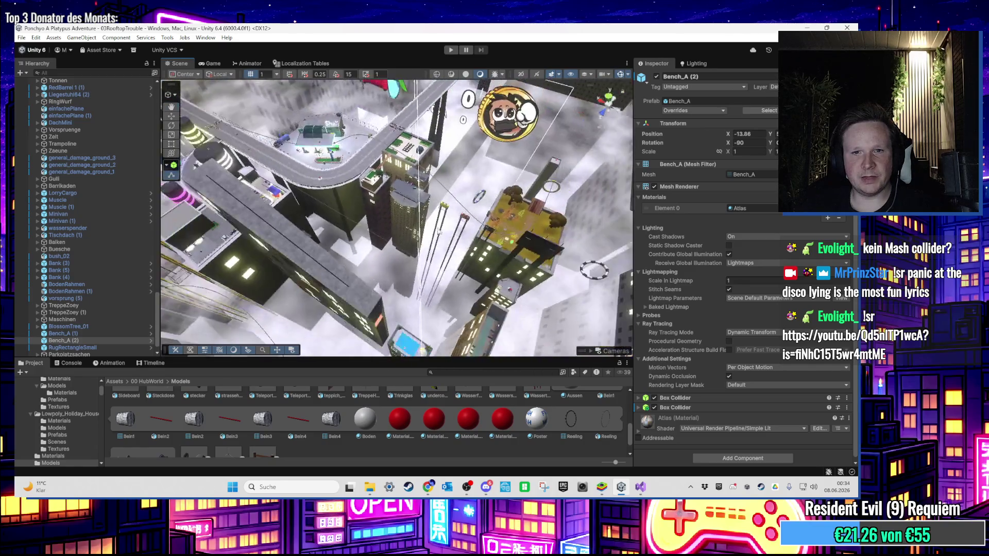
pyautogui.doubleClick(94, 332)
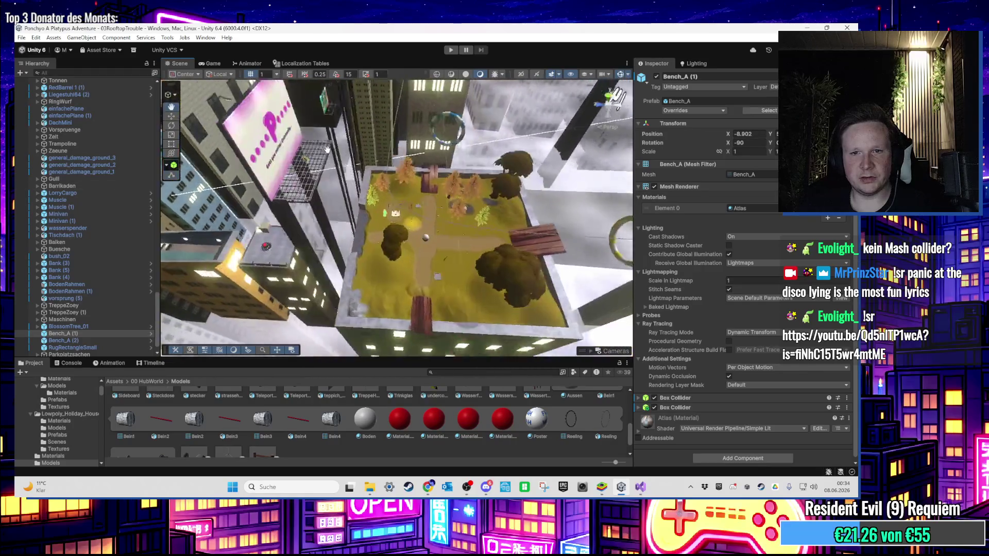
pyautogui.click(107, 327)
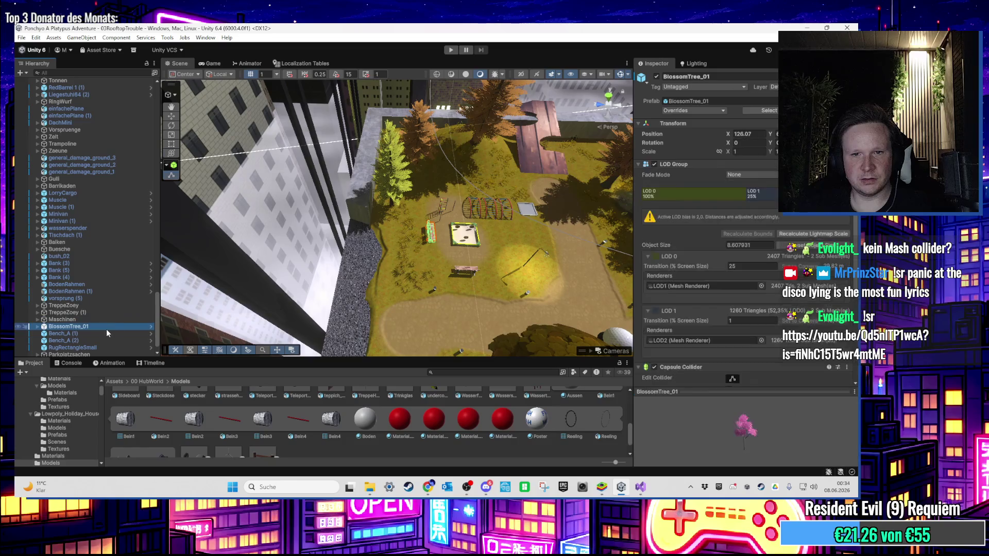
pyautogui.click(107, 333)
pyautogui.click(220, 74)
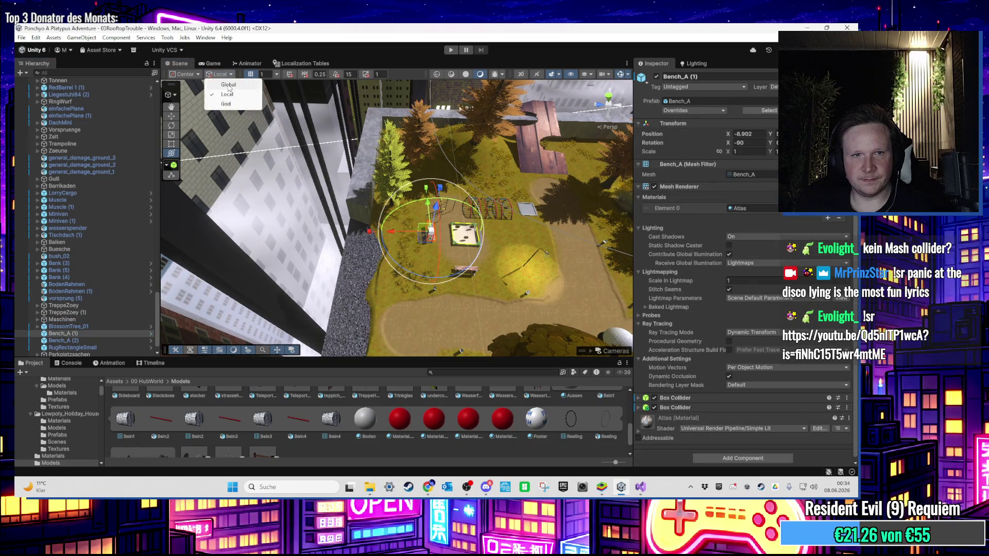
pyautogui.click(192, 73)
pyautogui.click(194, 94)
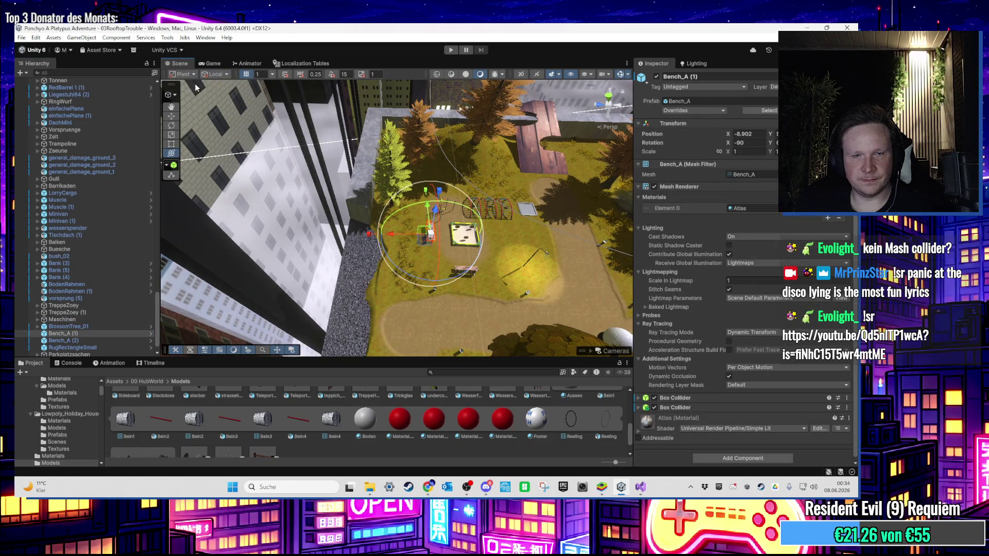
pyautogui.click(183, 74)
pyautogui.click(194, 85)
pyautogui.scroll(-5, 302, 135)
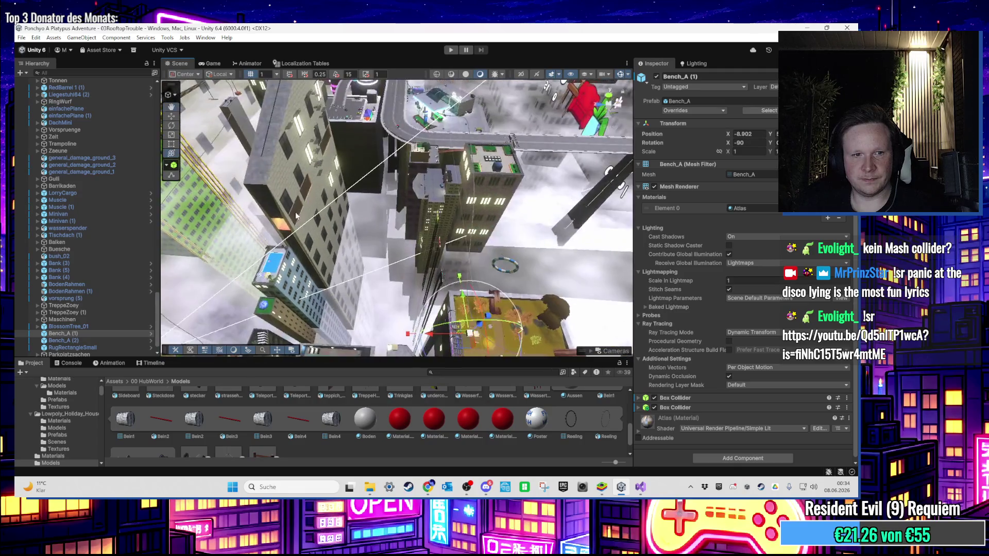
# Step: Duplicate Bench_A (1) as Bench_A (3), keeping it unparented in the Hierarchy
pyautogui.hotkey('ctrl', 'd')
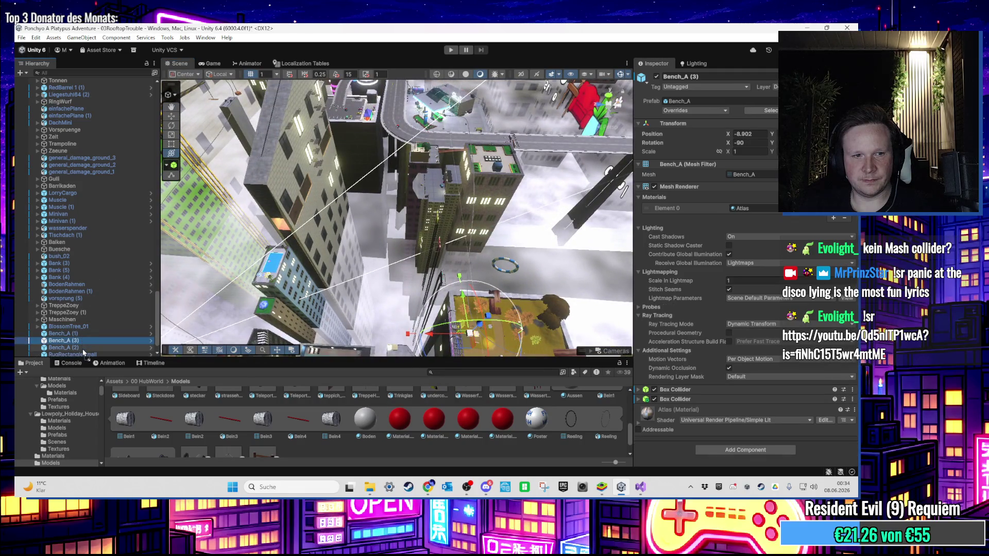
pyautogui.moveTo(84, 352); pyautogui.dragTo(137, 338)
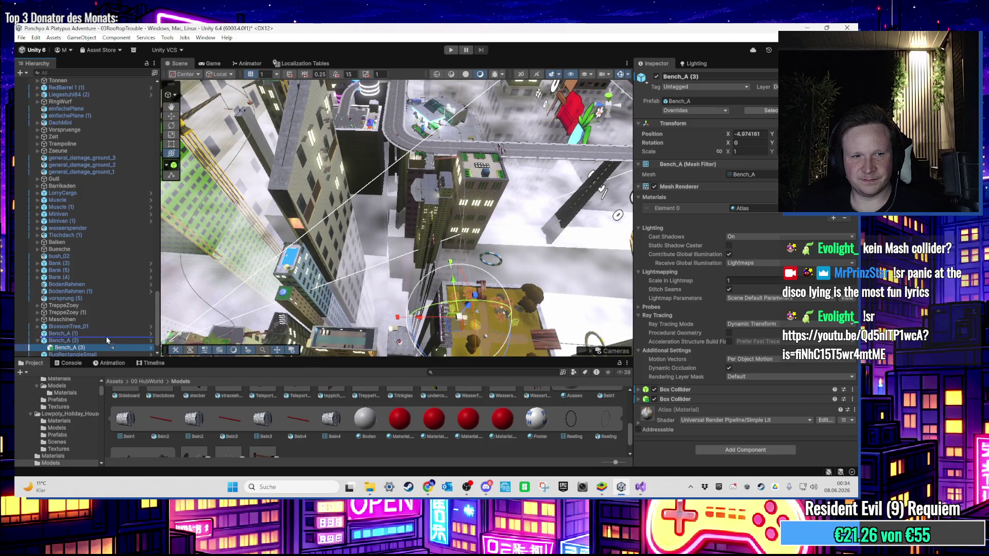
pyautogui.hotkey('ctrl', 'z')
pyautogui.click(87, 342)
pyautogui.click(86, 347)
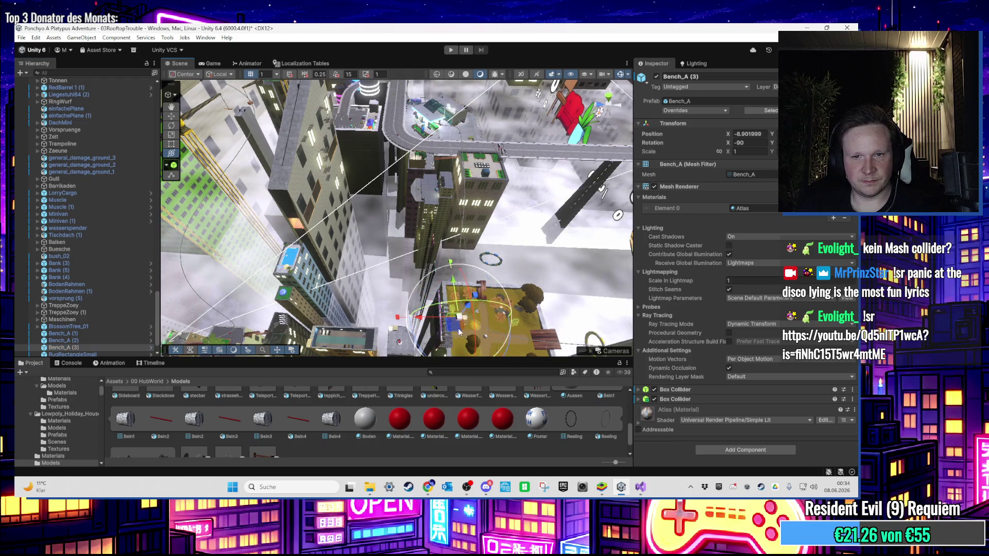
# Step: Move Bench_A (3) onto the far rooftop beside the planters, around Position X 198.23
pyautogui.press('f')
pyautogui.moveTo(472, 269); pyautogui.dragTo(466, 260)
pyautogui.press('f')
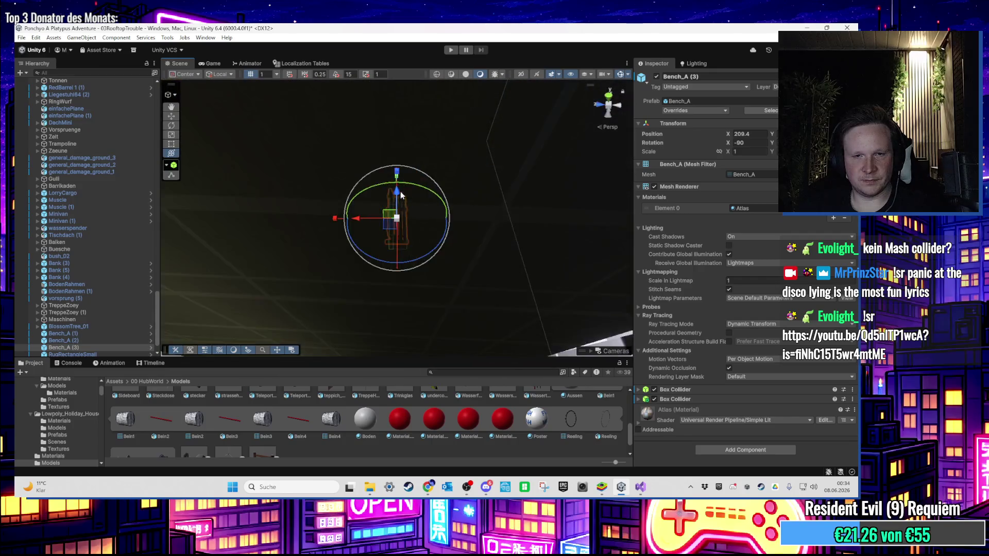
pyautogui.scroll(-5, 401, 190)
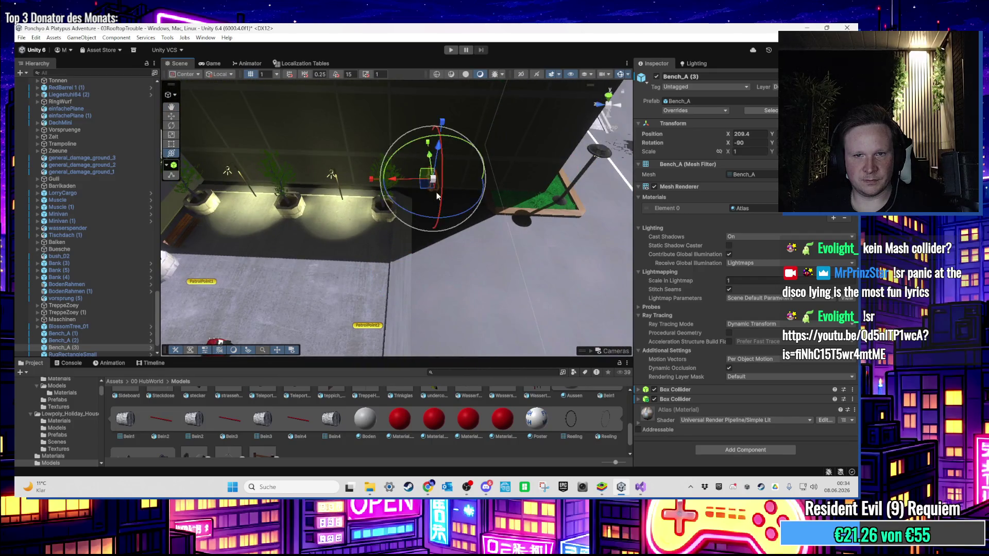
pyautogui.moveTo(290, 268); pyautogui.dragTo(354, 244)
pyautogui.press('f')
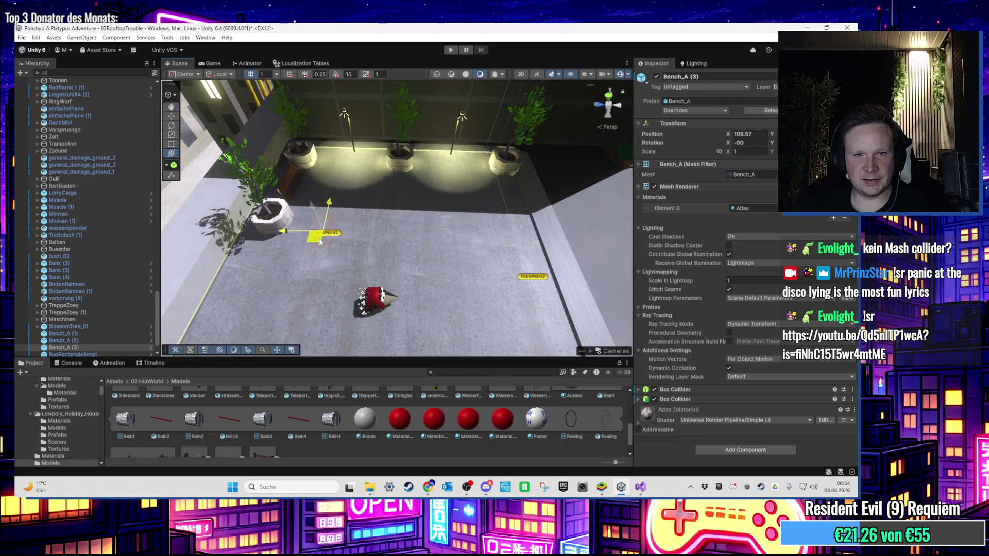
pyautogui.moveTo(288, 229); pyautogui.dragTo(286, 227)
pyautogui.press('f')
pyautogui.scroll(5, 288, 164)
pyautogui.click(391, 241)
# Step: Copy the selected bench's Transform position values
pyautogui.moveTo(394, 243)
pyautogui.mouseDown()
pyautogui.moveTo(428, 205)
pyautogui.moveTo(723, 133)
pyautogui.mouseUp()
pyautogui.rightClick(756, 134)
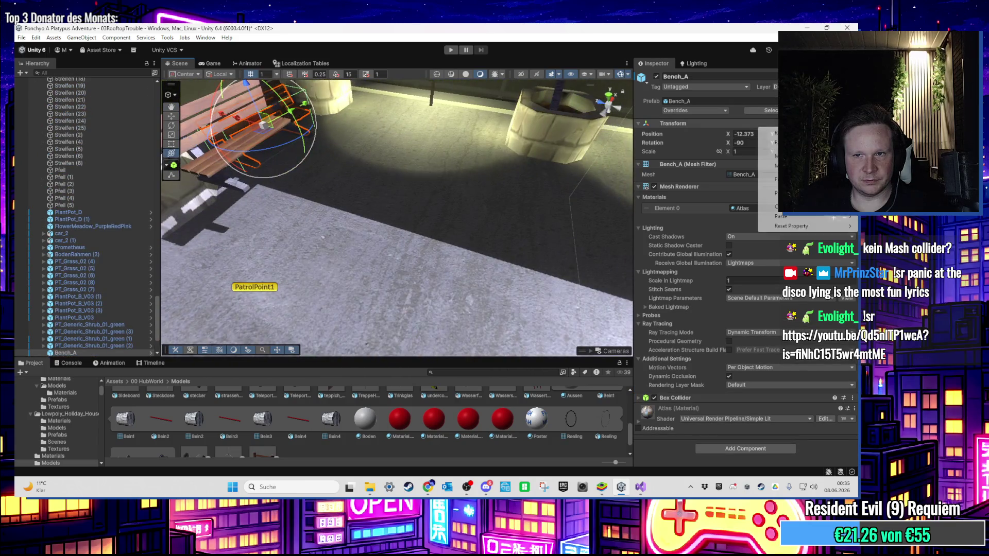
pyautogui.moveTo(778, 206)
pyautogui.click(715, 207)
# Step: Paste the copied position onto Bench_A (3), then undo the paste
pyautogui.moveTo(372, 174)
pyautogui.mouseDown()
pyautogui.moveTo(404, 162)
pyautogui.moveTo(430, 194)
pyautogui.moveTo(500, 239)
pyautogui.moveTo(493, 101)
pyautogui.mouseUp()
pyautogui.scroll(-5, 494, 101)
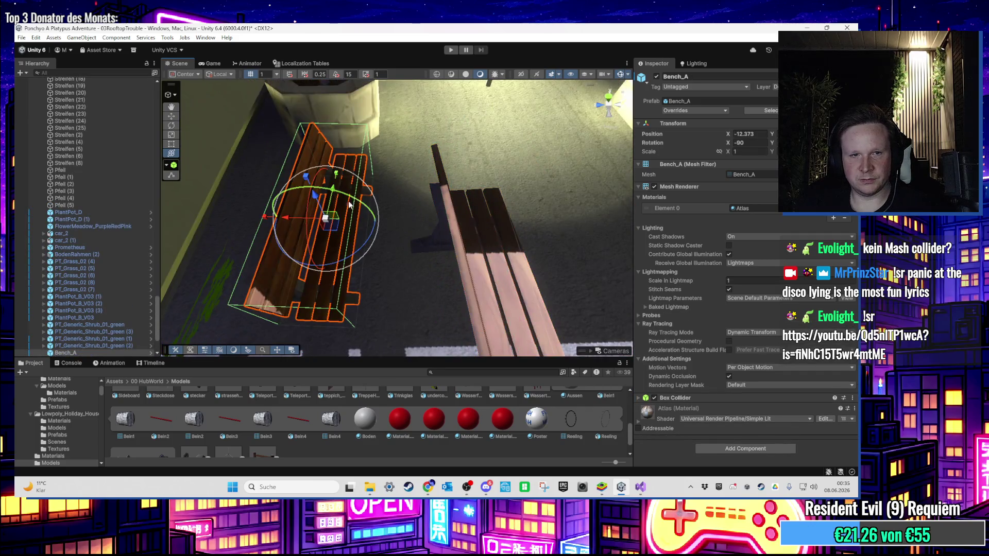
pyautogui.click(465, 241)
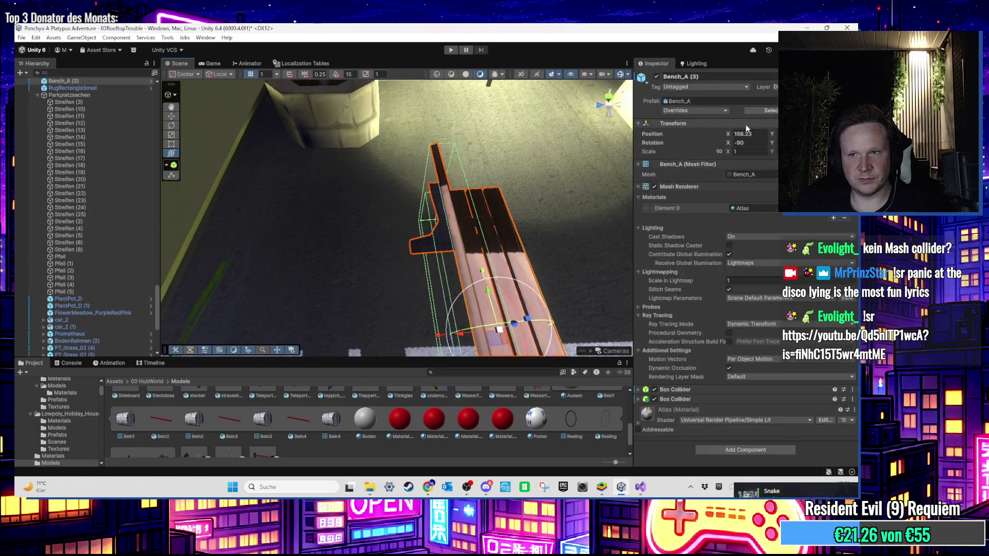
pyautogui.rightClick(758, 132)
pyautogui.moveTo(783, 216)
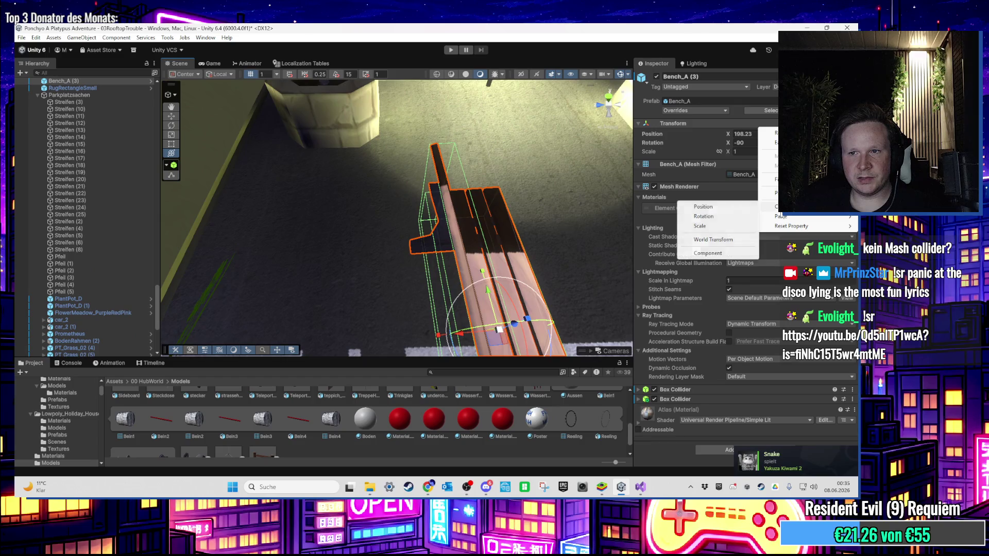
pyautogui.click(739, 217)
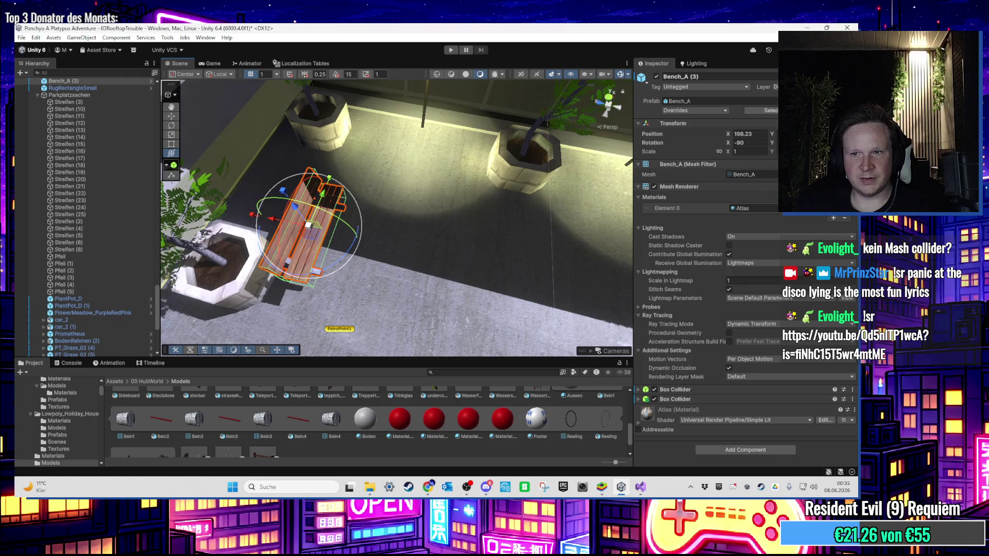
pyautogui.rightClick(758, 131)
pyautogui.moveTo(787, 217)
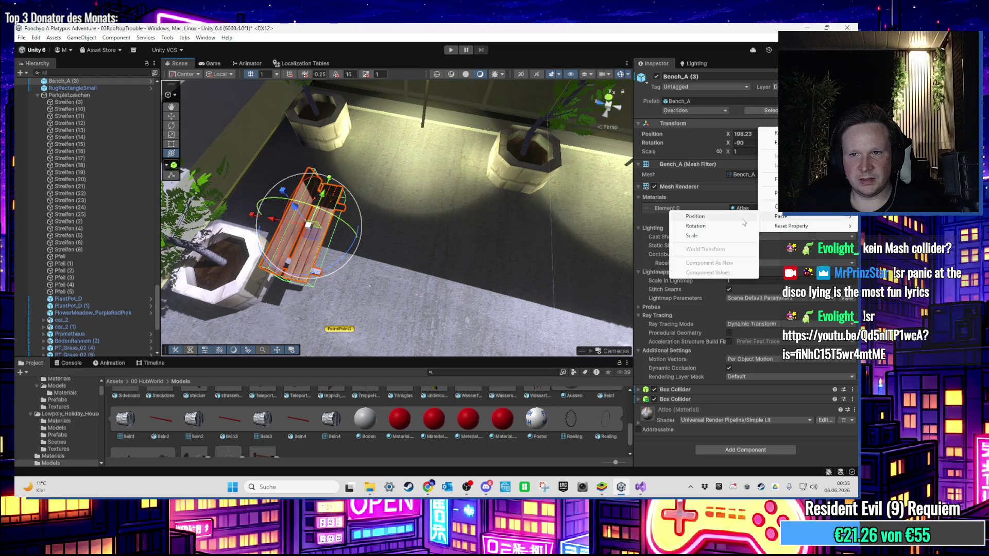
pyautogui.click(732, 216)
pyautogui.press('f')
pyautogui.hotkey('ctrl', 'z')
pyautogui.press('f')
# Step: Nudge Bench_A (3) along X to 200.19 beside the planter and frame it
pyautogui.moveTo(473, 148)
pyautogui.mouseDown()
pyautogui.moveTo(316, 178)
pyautogui.moveTo(286, 209)
pyautogui.moveTo(359, 190)
pyautogui.moveTo(330, 154)
pyautogui.mouseUp()
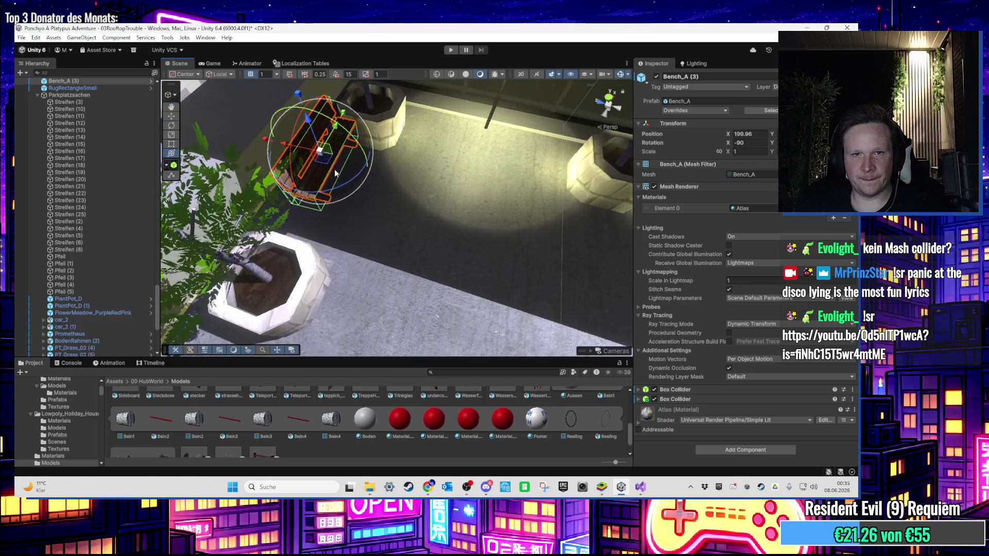
pyautogui.scroll(7, 66, 137)
pyautogui.scroll(10, 93, 206)
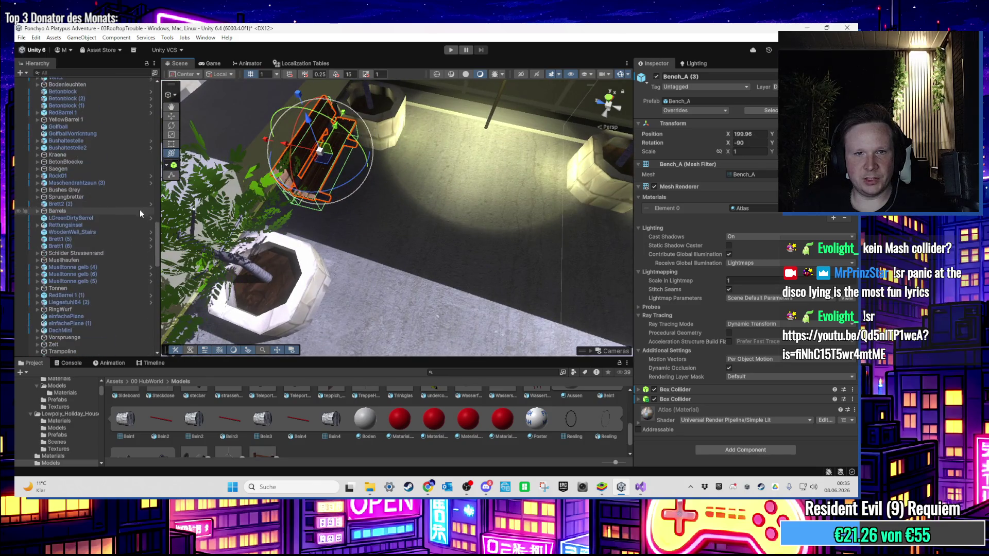
pyautogui.moveTo(320, 151); pyautogui.dragTo(333, 166)
pyautogui.press('f')
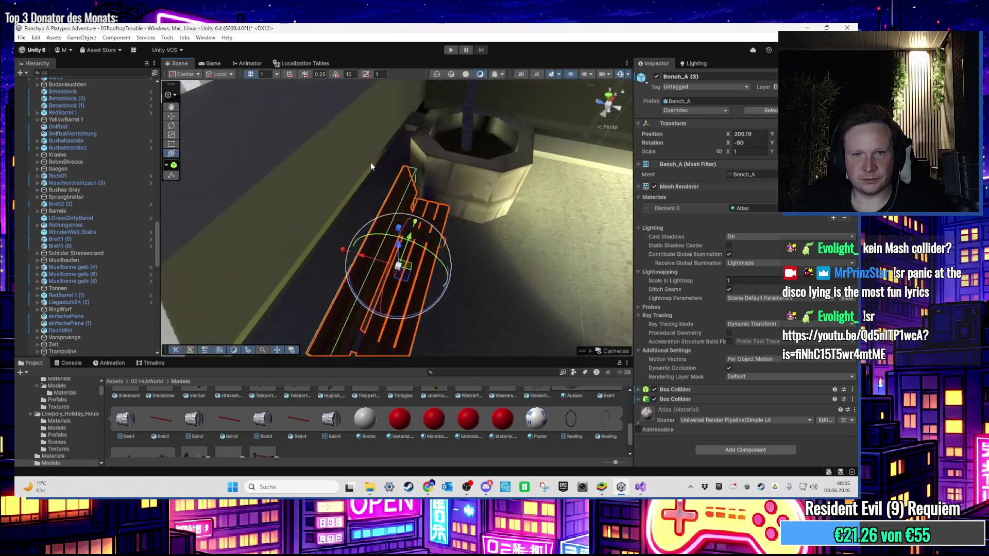
pyautogui.scroll(10, 73, 197)
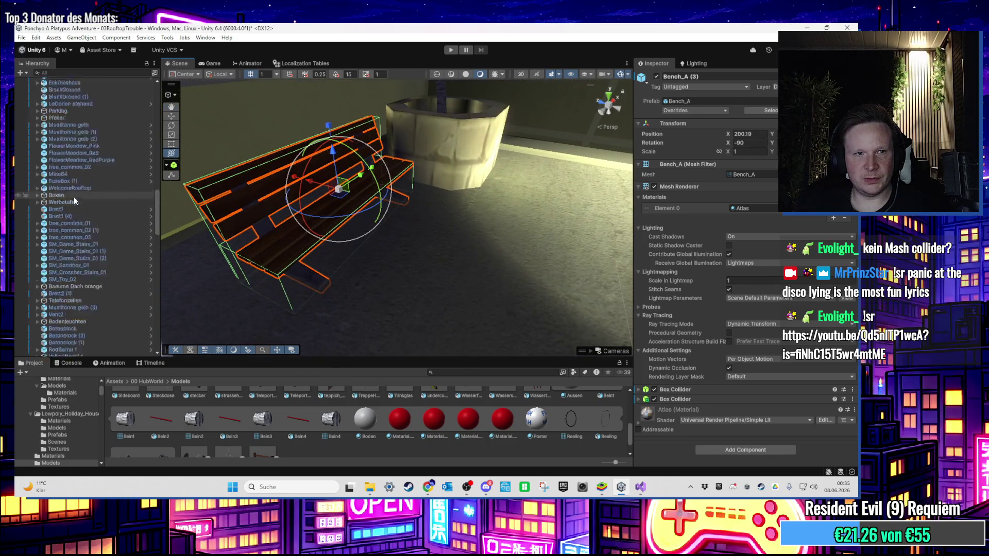
pyautogui.scroll(10, 88, 217)
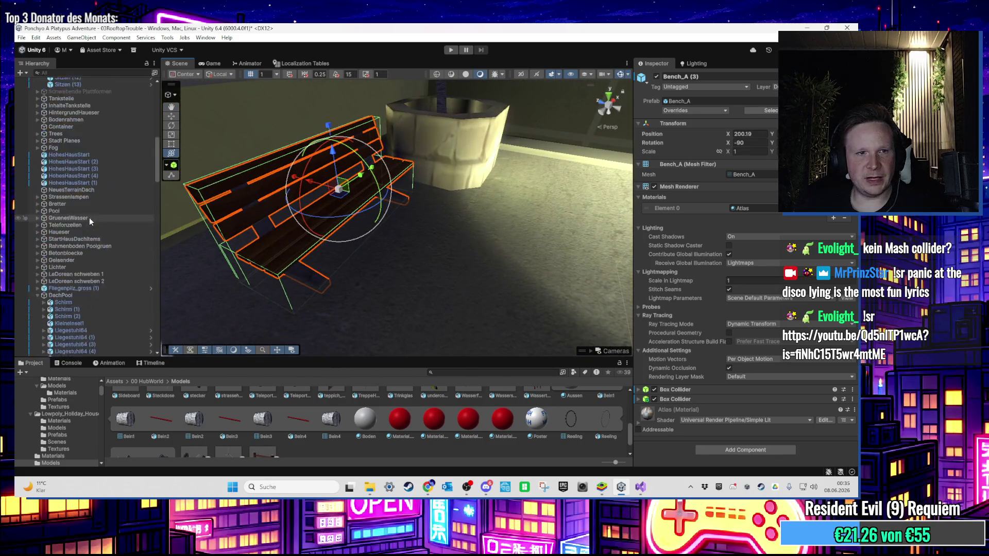
# Step: Move Bench_A (3) to X 199.785, undoing the stray moves
pyautogui.click(81, 269)
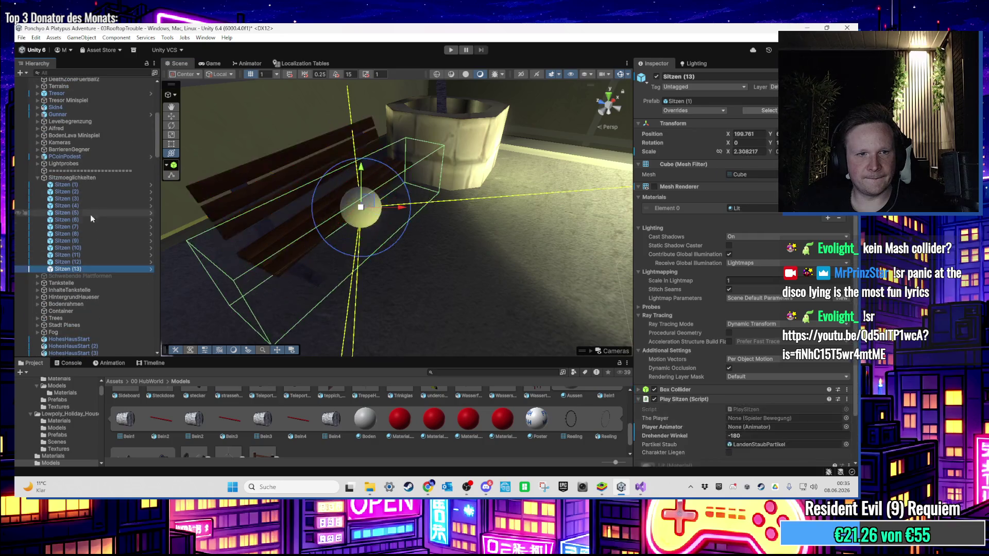
pyautogui.keyDown('shift'); pyautogui.click(100, 185); pyautogui.keyUp('shift')
pyautogui.click(319, 196)
pyautogui.press('f')
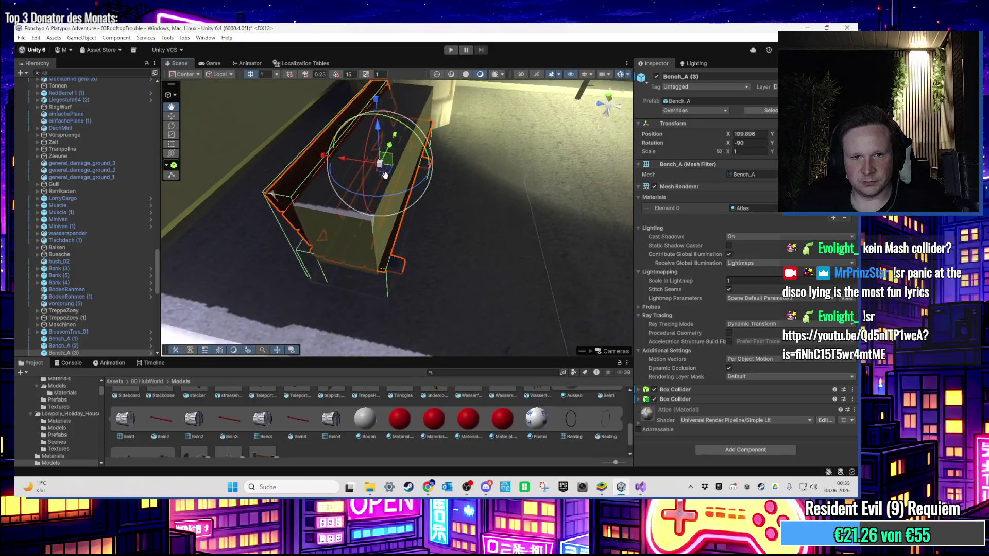
pyautogui.scroll(3, 336, 198)
pyautogui.moveTo(382, 200); pyautogui.dragTo(270, 169)
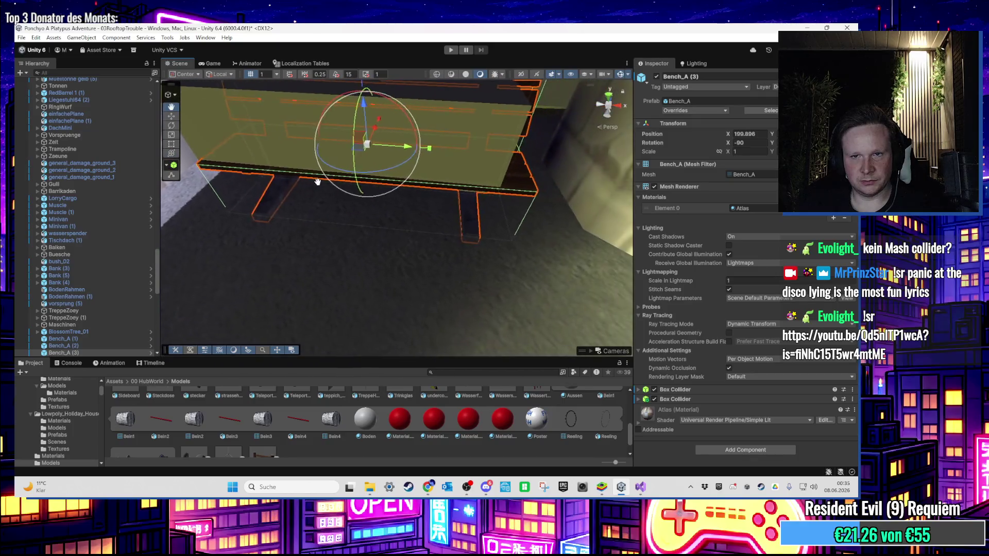
pyautogui.moveTo(377, 160)
pyautogui.mouseDown()
pyautogui.moveTo(408, 147)
pyautogui.moveTo(391, 148)
pyautogui.moveTo(417, 196)
pyautogui.moveTo(462, 224)
pyautogui.moveTo(382, 228)
pyautogui.moveTo(432, 221)
pyautogui.moveTo(442, 208)
pyautogui.moveTo(447, 222)
pyautogui.mouseUp()
pyautogui.press('e')
pyautogui.press('y')
pyautogui.hotkey('ctrl', 'z')
pyautogui.hotkey('ctrl', 'z')
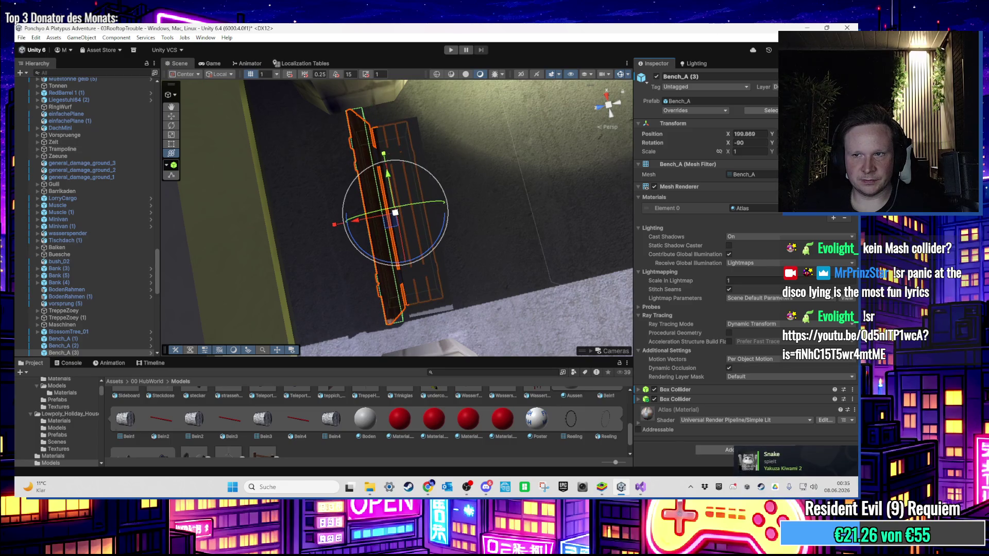
pyautogui.moveTo(396, 229); pyautogui.dragTo(394, 235)
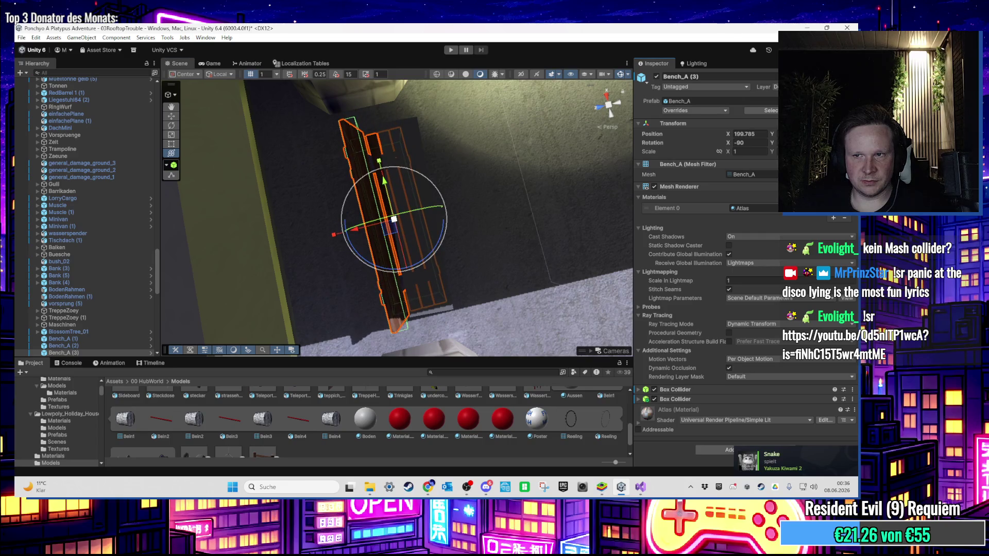
pyautogui.moveTo(394, 232)
pyautogui.mouseDown()
pyautogui.moveTo(574, 203)
pyautogui.moveTo(346, 163)
pyautogui.moveTo(320, 199)
pyautogui.moveTo(342, 170)
pyautogui.moveTo(492, 296)
pyautogui.mouseUp()
# Step: Untick Mesh Renderer on Sitzen (1)–(13) to hide their yellow boxes
pyautogui.click(473, 294)
pyautogui.moveTo(399, 288)
pyautogui.mouseDown()
pyautogui.moveTo(398, 274)
pyautogui.moveTo(401, 304)
pyautogui.moveTo(398, 239)
pyautogui.mouseUp()
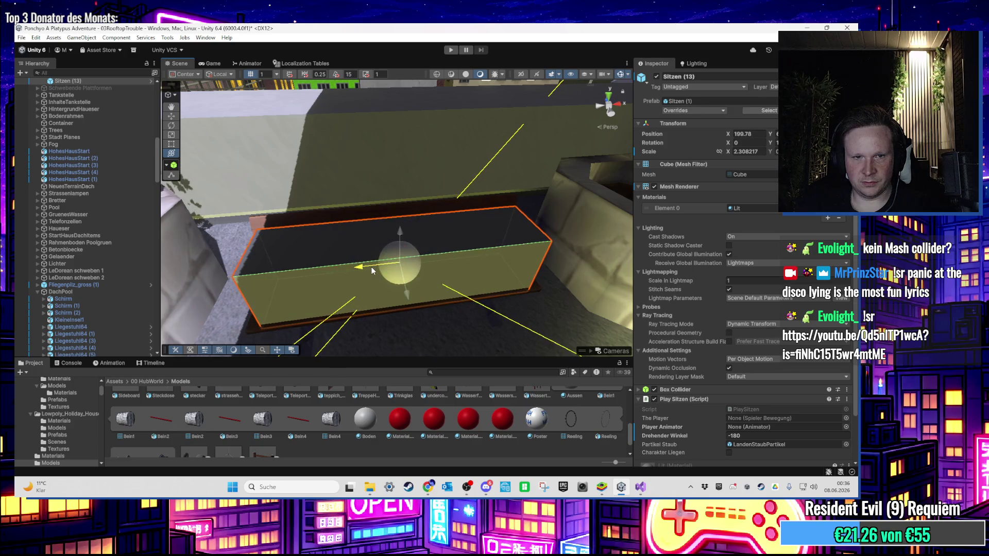
pyautogui.hotkey('ctrl', 'z')
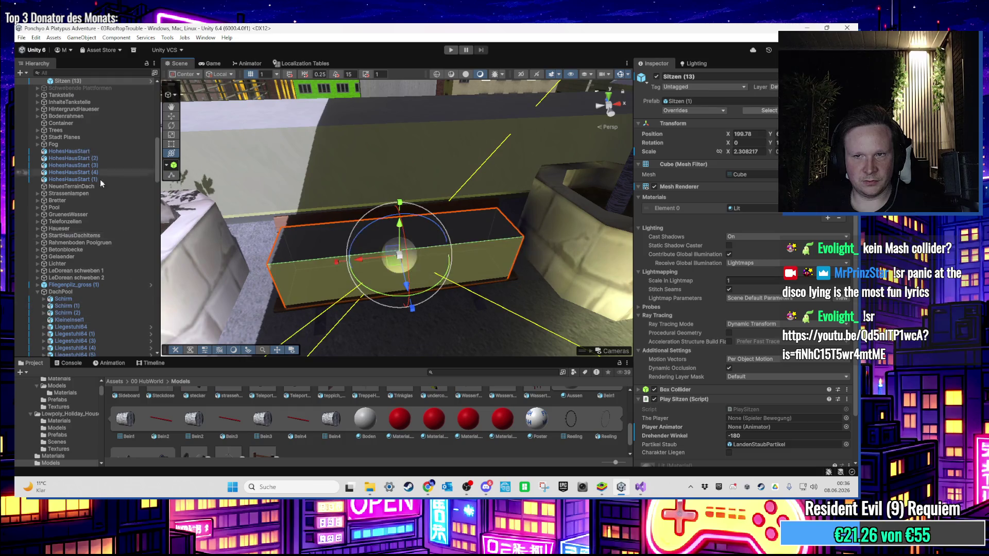
pyautogui.scroll(3, 100, 179)
pyautogui.keyDown('shift'); pyautogui.click(86, 154); pyautogui.keyUp('shift')
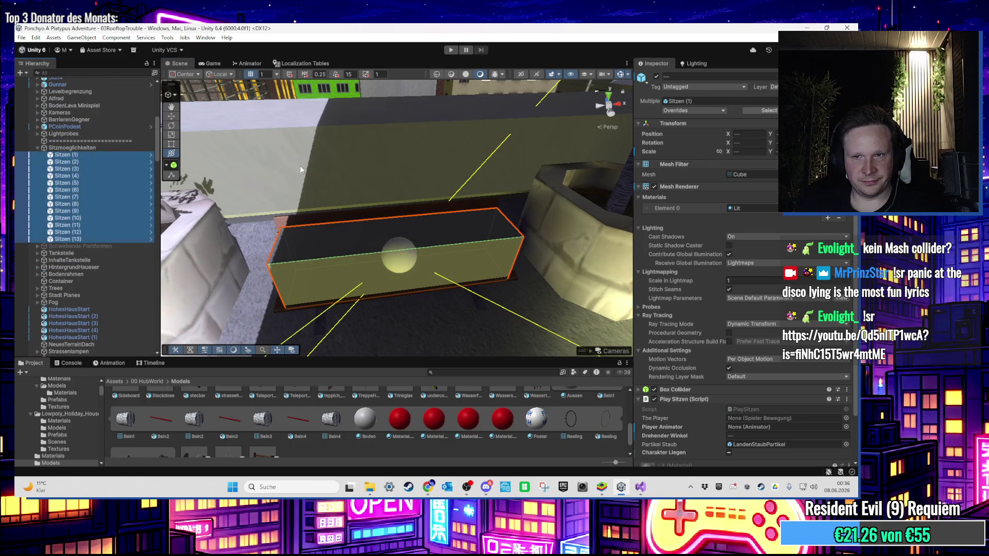
pyautogui.click(654, 187)
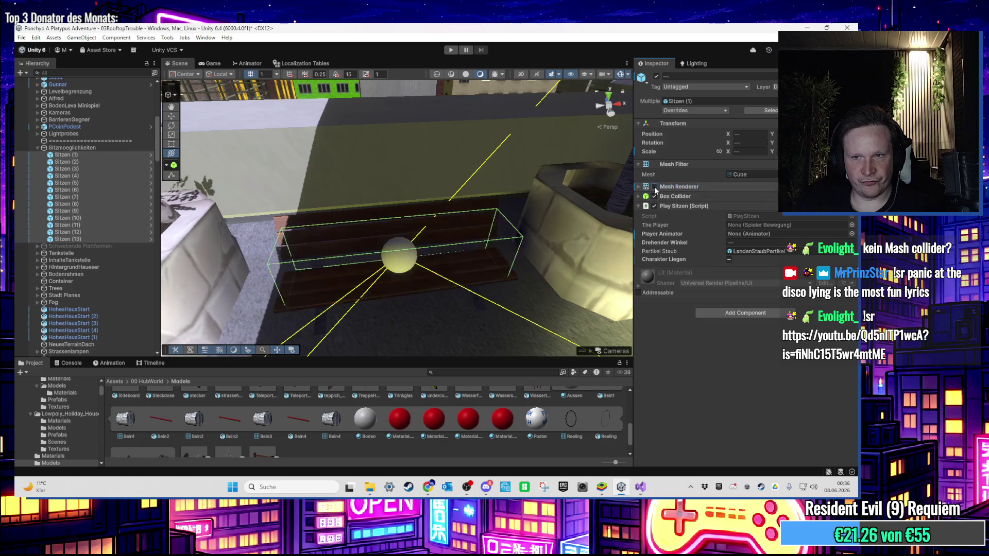
pyautogui.click(340, 219)
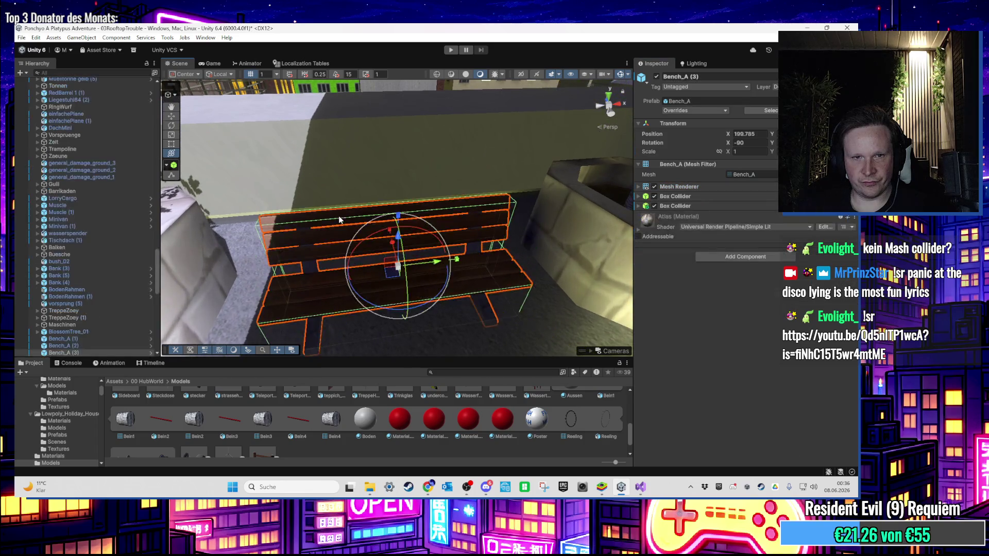
pyautogui.moveTo(332, 304)
pyautogui.mouseDown()
pyautogui.moveTo(429, 290)
pyautogui.moveTo(432, 277)
pyautogui.moveTo(299, 296)
pyautogui.moveTo(320, 211)
pyautogui.moveTo(519, 178)
pyautogui.moveTo(202, 121)
pyautogui.moveTo(336, 182)
pyautogui.moveTo(361, 150)
pyautogui.moveTo(397, 218)
pyautogui.moveTo(422, 134)
pyautogui.mouseUp()
# Step: Play the level and run the platypus across the rooftops and along the pink walkway
pyautogui.click(449, 49)
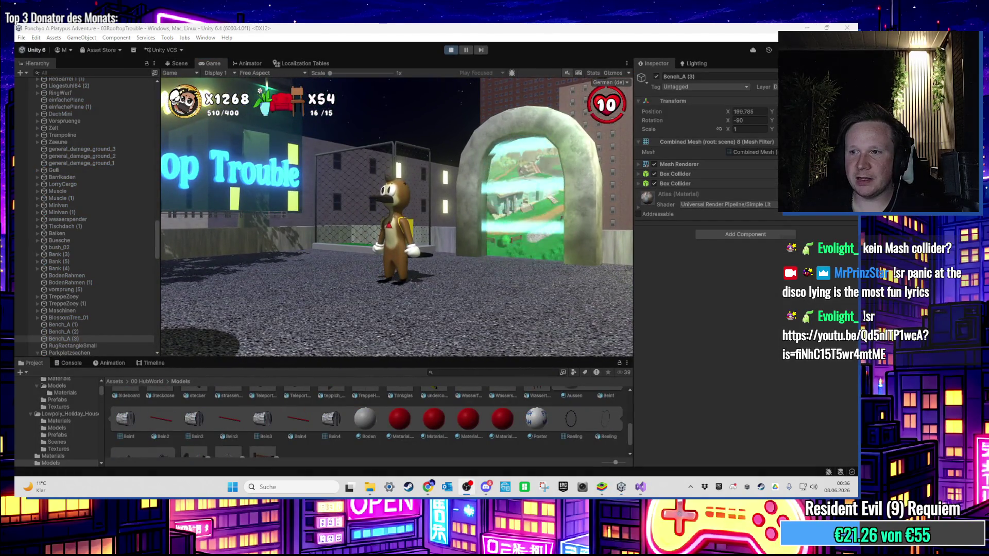
pyautogui.press('w')
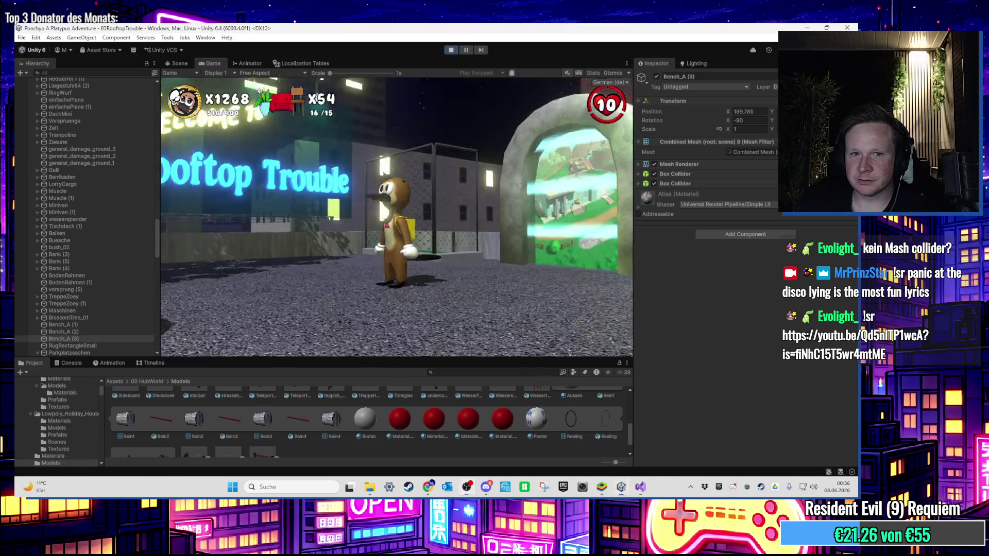
pyautogui.press('w')
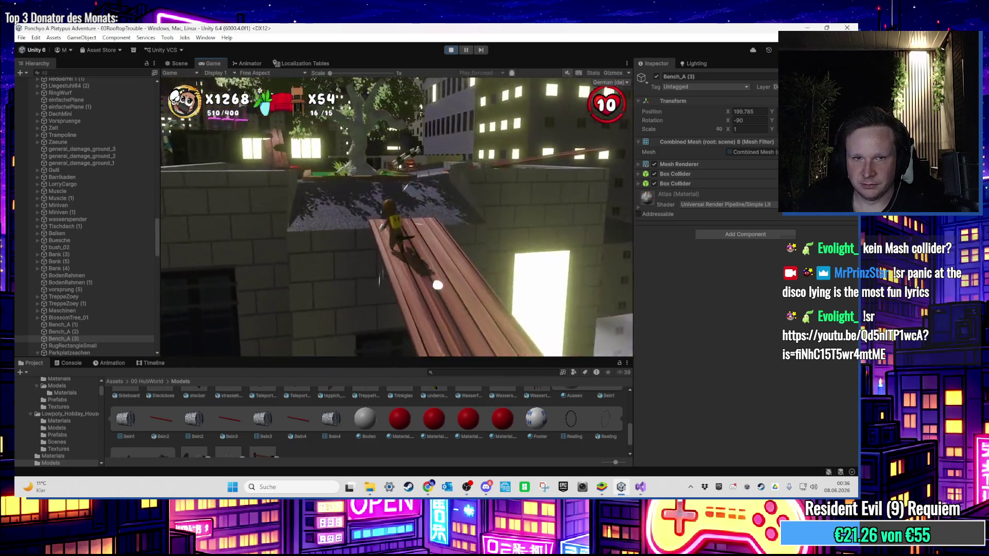
pyautogui.press('w')
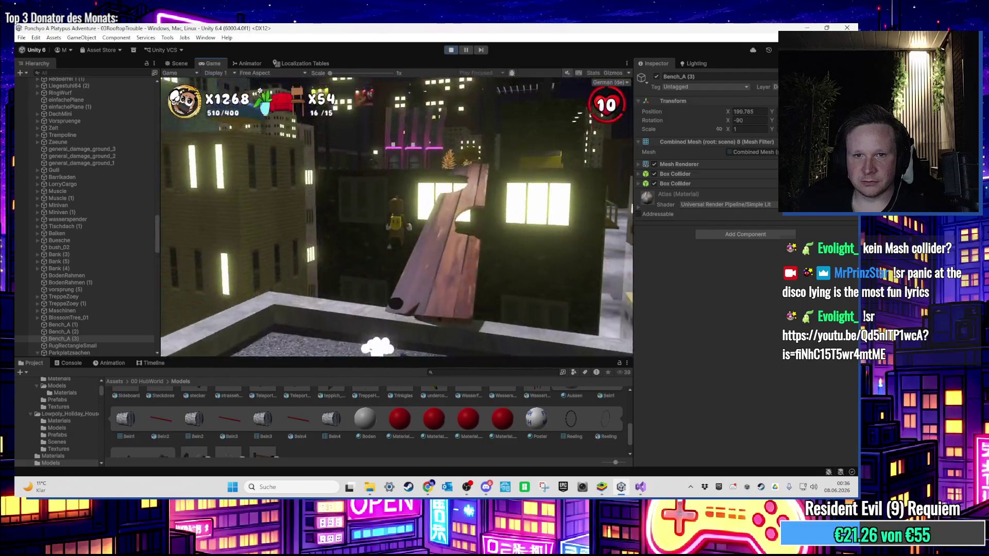
pyautogui.press('w')
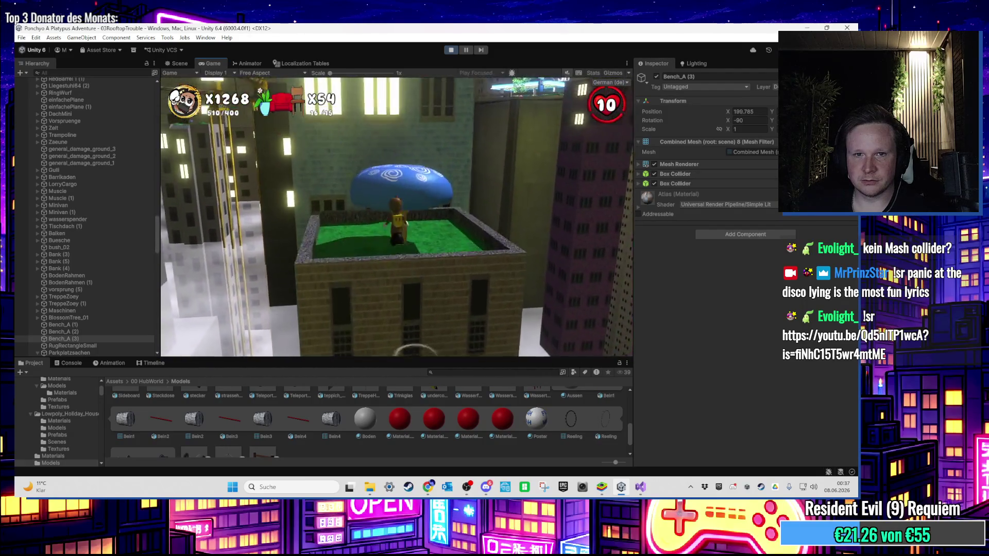
pyautogui.press('w')
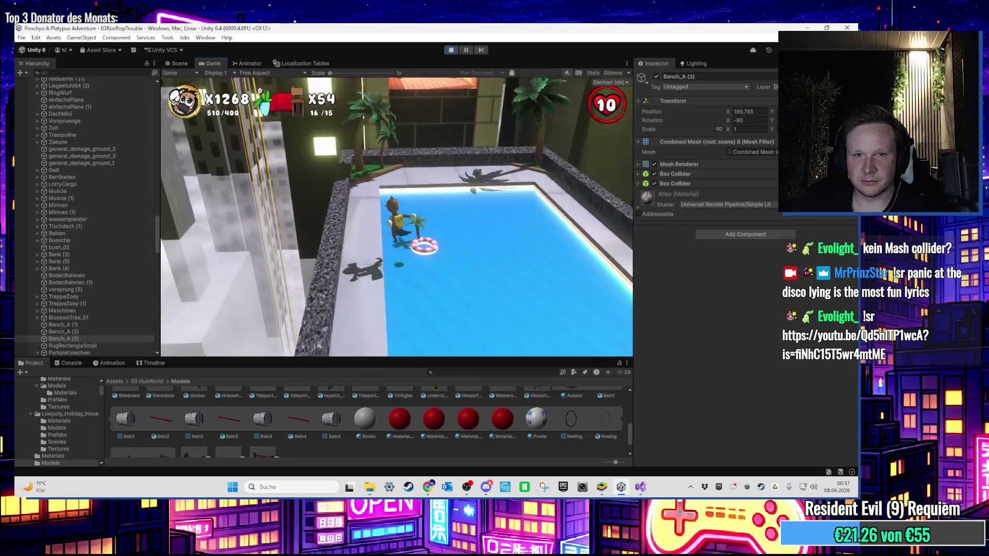
pyautogui.press('w')
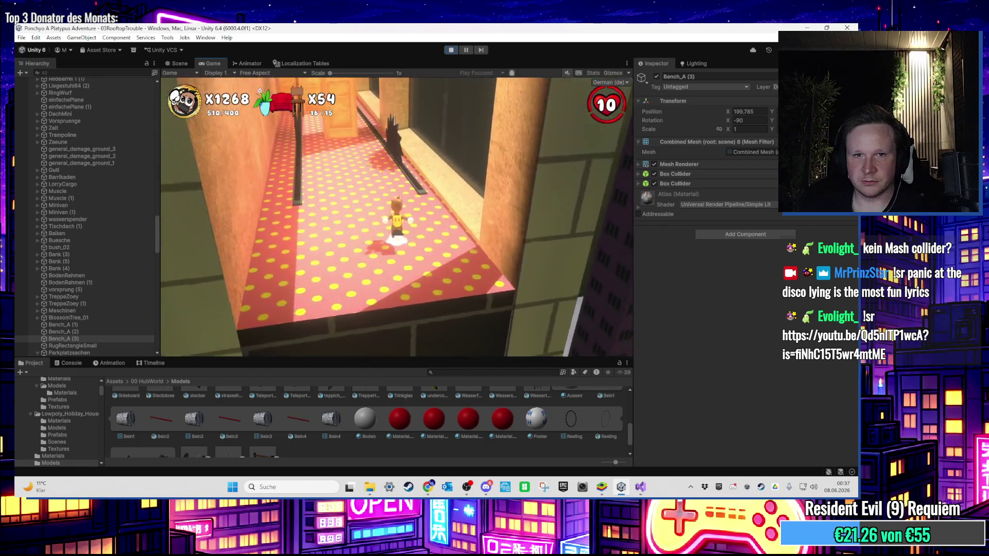
pyautogui.press('w')
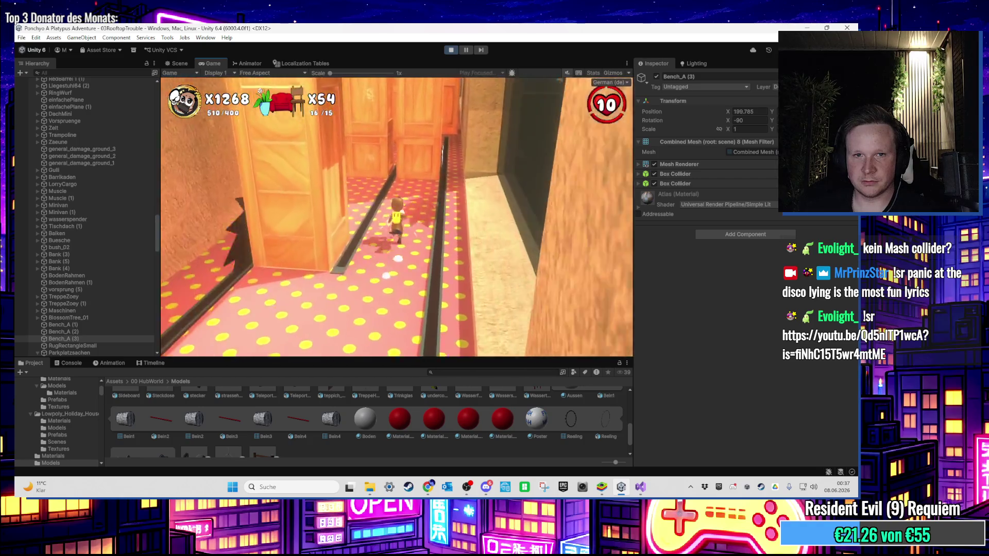
pyautogui.press('w')
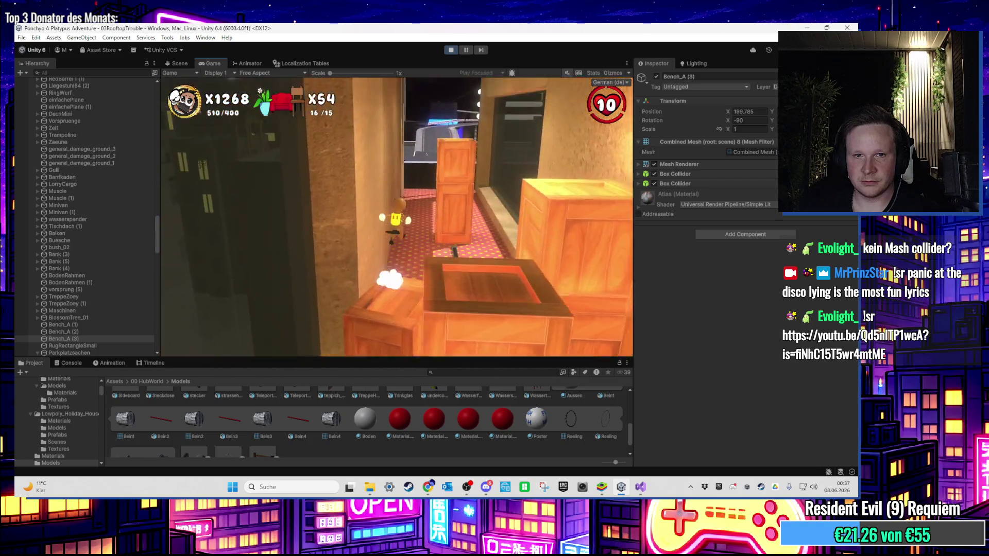
pyautogui.press('w')
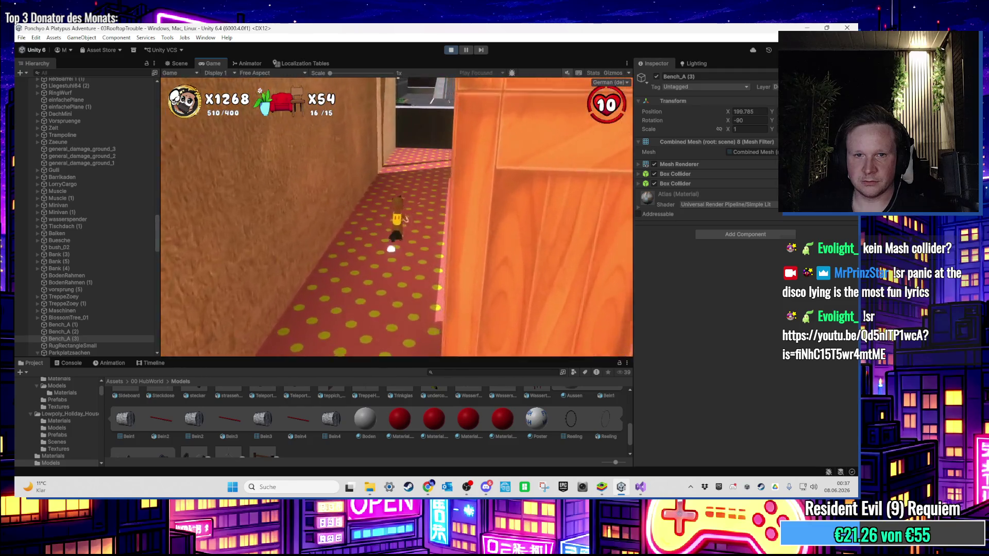
pyautogui.press('w')
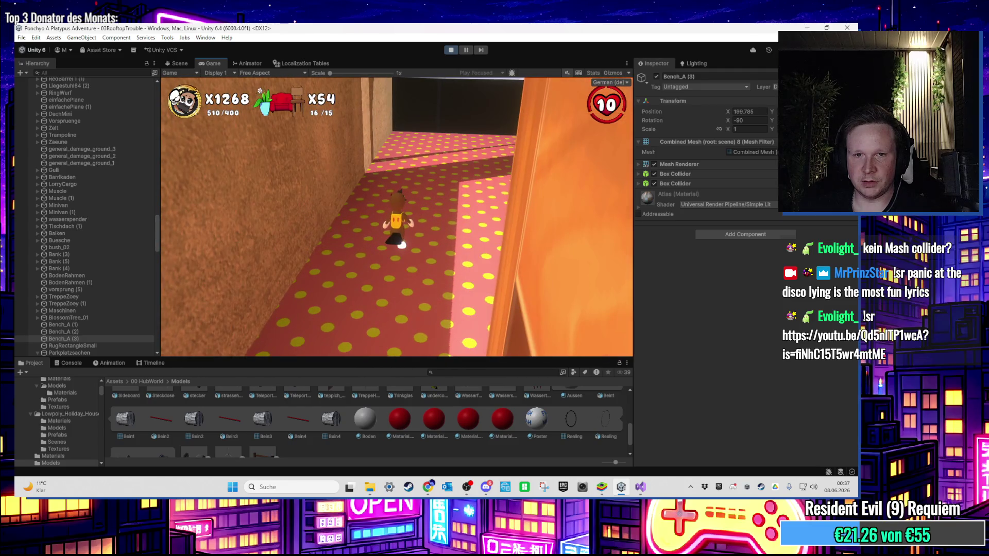
pyautogui.press('w')
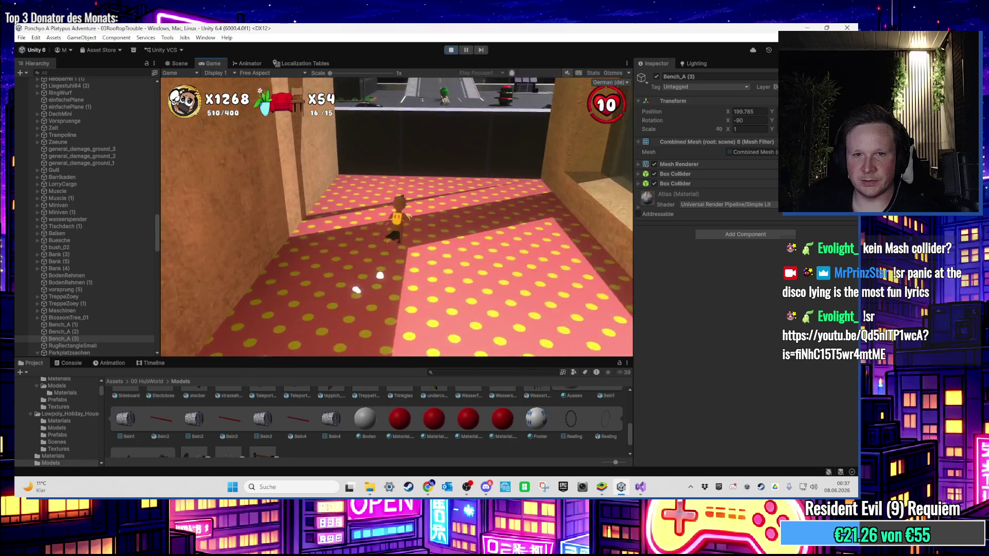
pyautogui.press('w')
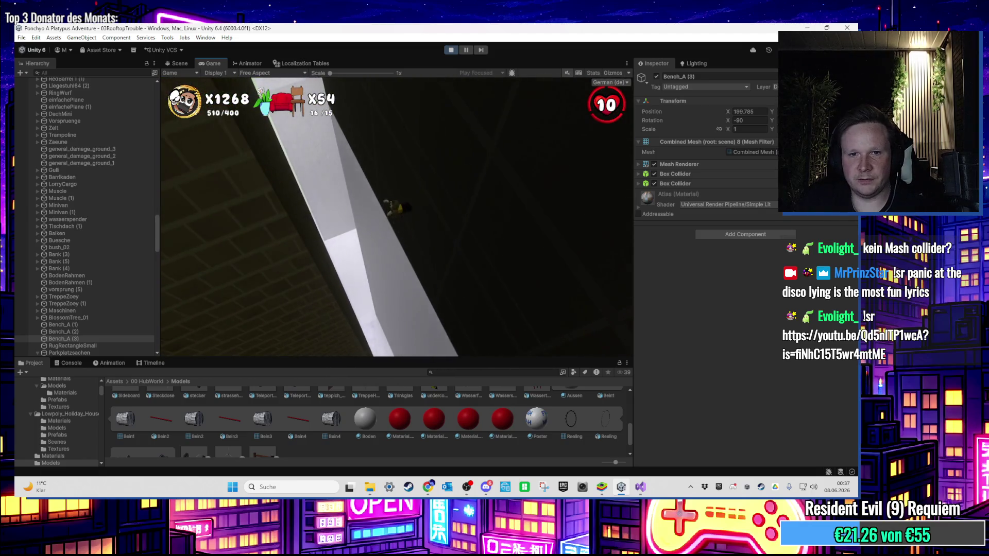
# Step: Restart the play test, then pause it and switch to the Scene view
pyautogui.press('super')
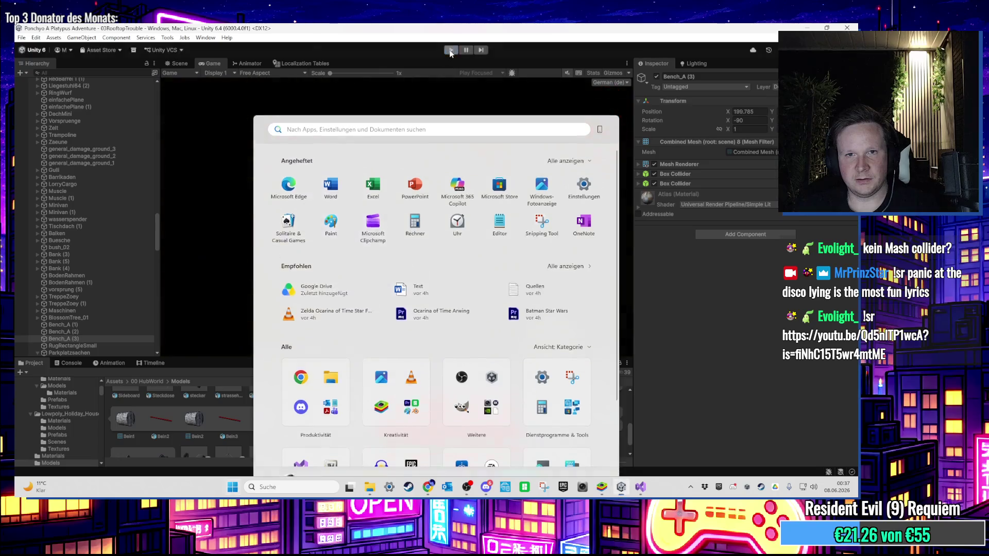
pyautogui.press('Escape')
pyautogui.click(451, 50)
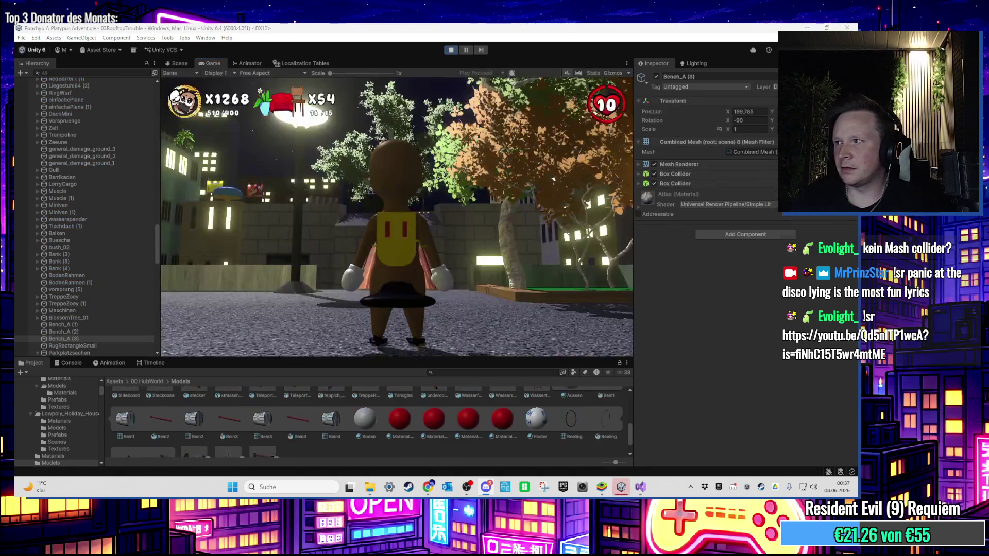
pyautogui.press('super')
pyautogui.press('super')
pyautogui.click(388, 214)
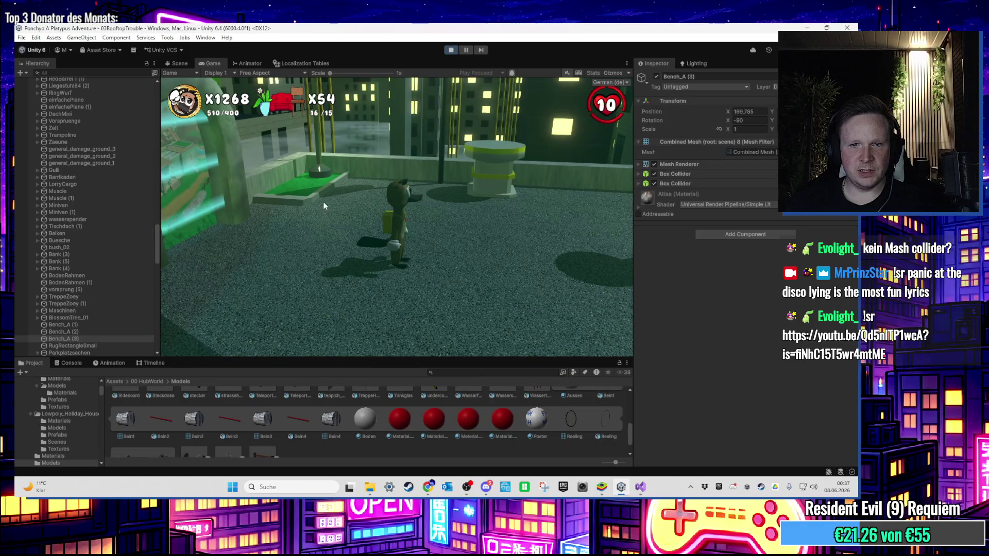
pyautogui.click(465, 49)
pyautogui.click(180, 63)
pyautogui.moveTo(158, 245); pyautogui.dragTo(177, 83)
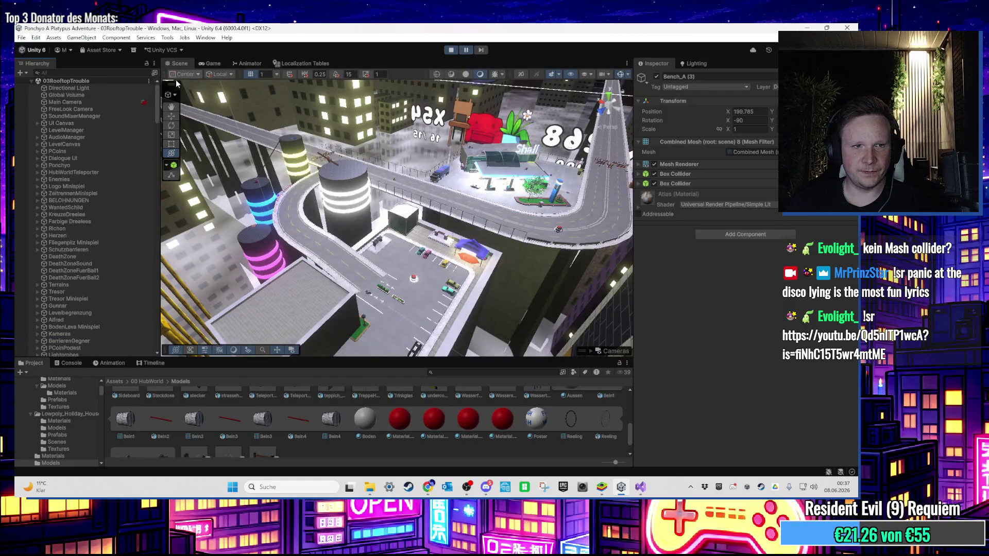
# Step: Walk Ponchyo onto the rooftop bench to sit, move off, then stop the play test
pyautogui.doubleClick(91, 165)
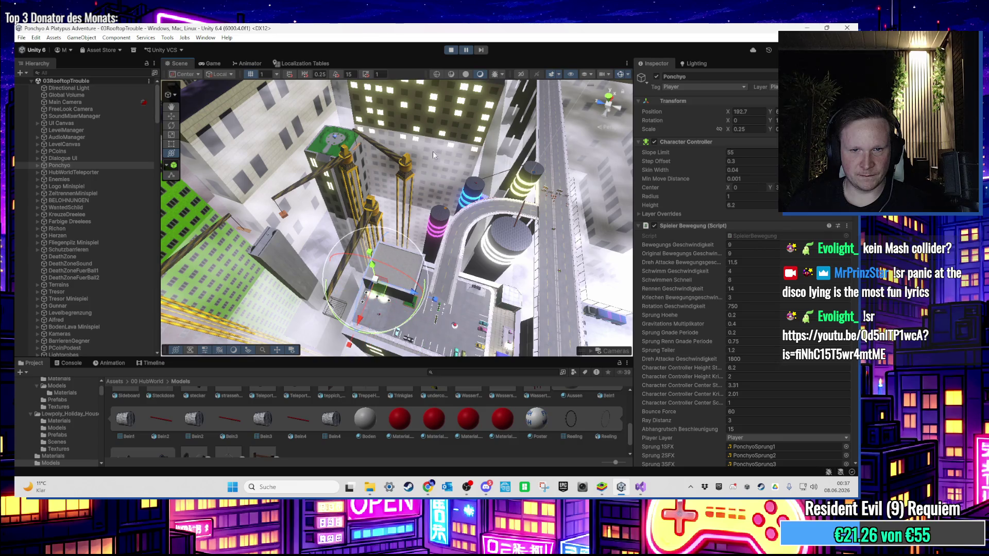
pyautogui.hotkey('ctrl', '2')
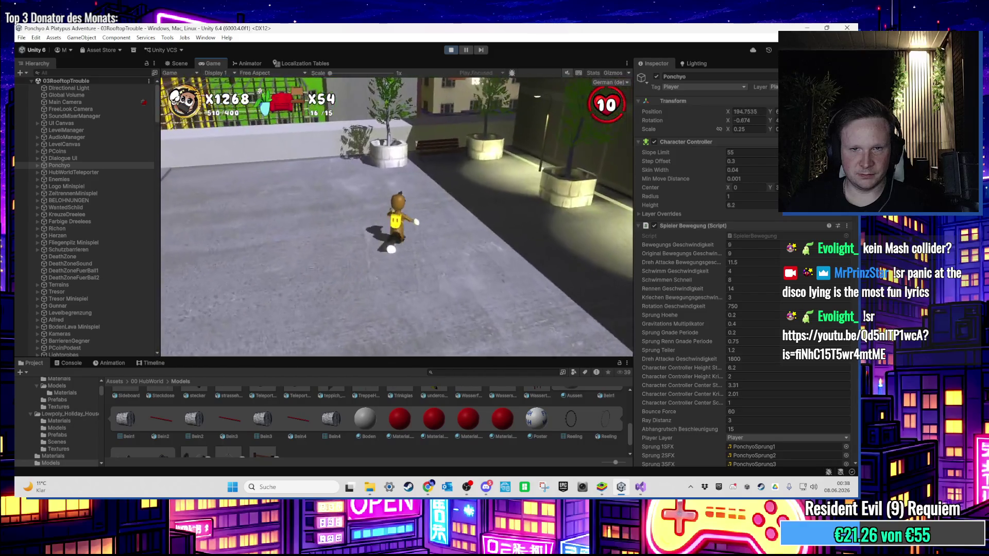
pyautogui.press('w')
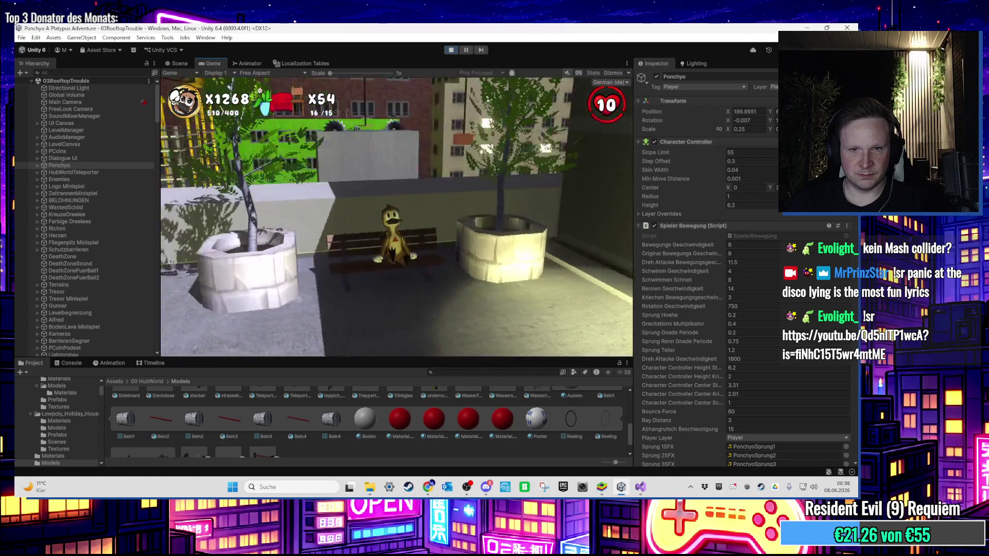
pyautogui.press('super')
pyautogui.click(425, 133)
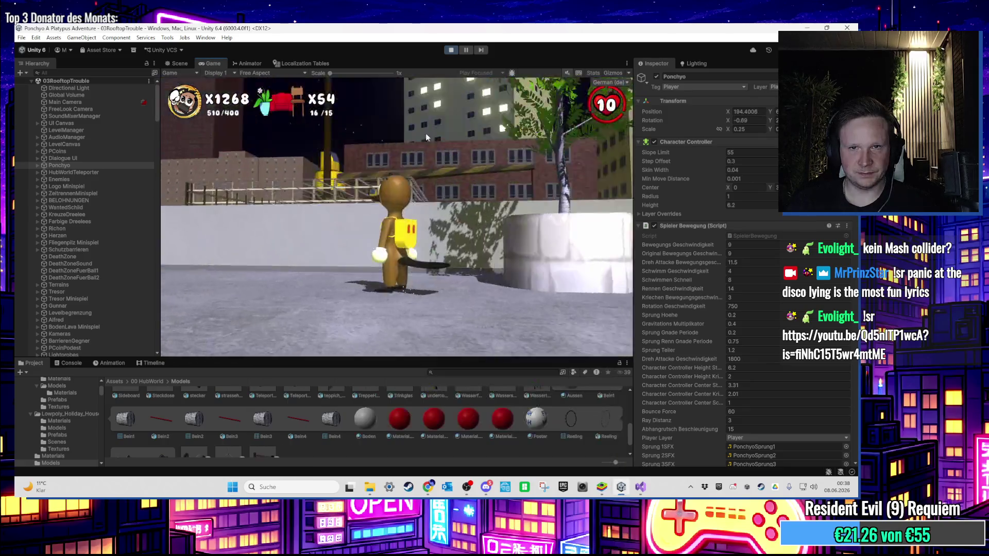
pyautogui.click(450, 50)
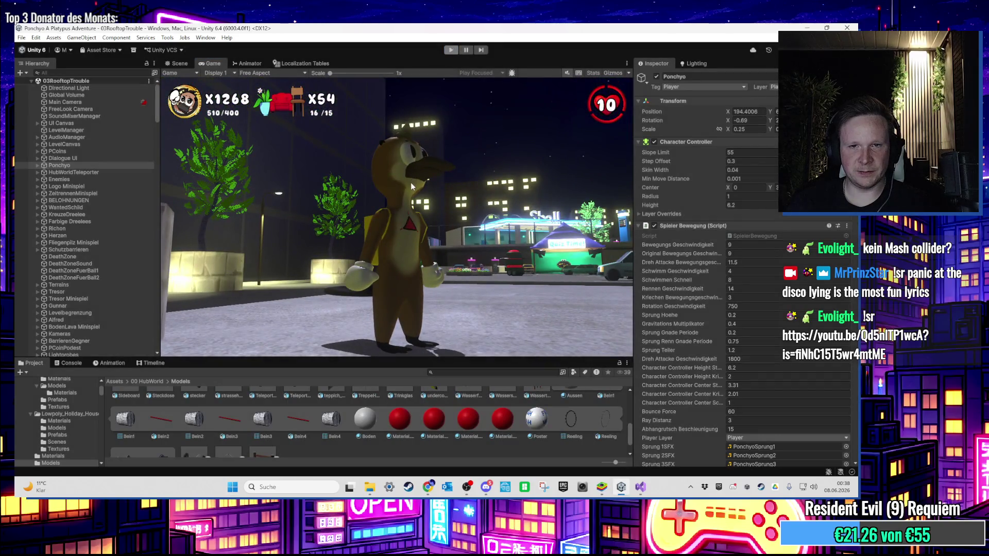
# Step: Close the editor and reopen the Ponchyo project from Unity Hub
pyautogui.click(855, 27)
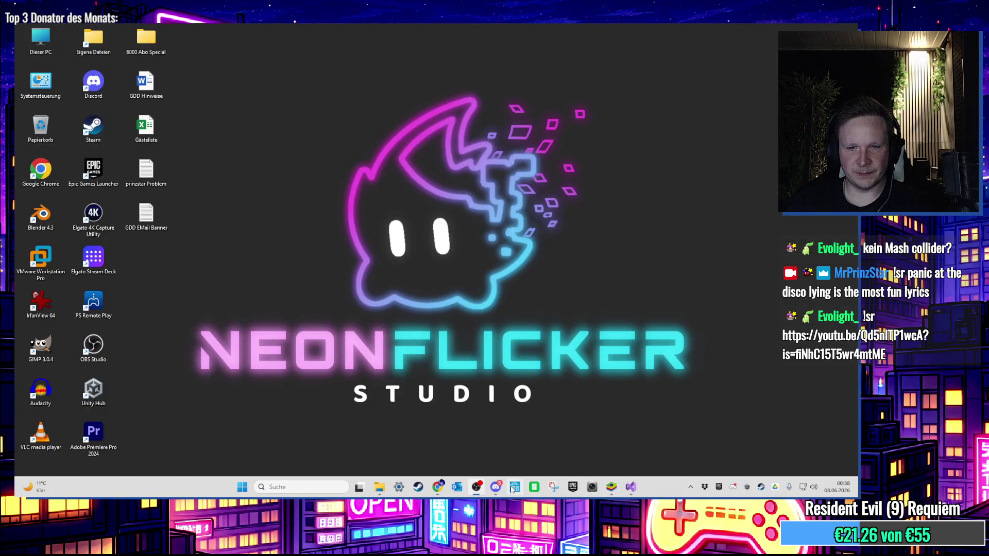
pyautogui.click(735, 486)
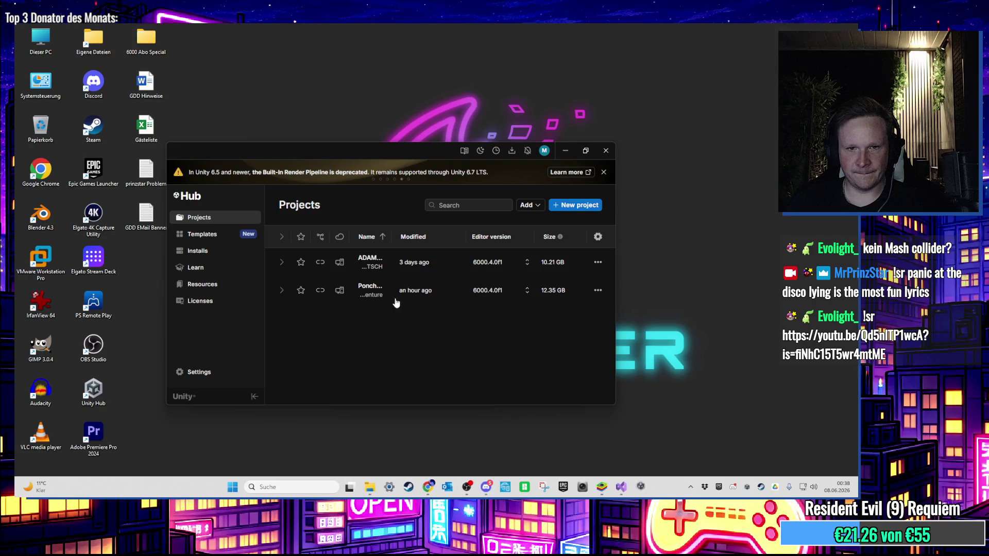
pyautogui.click(606, 151)
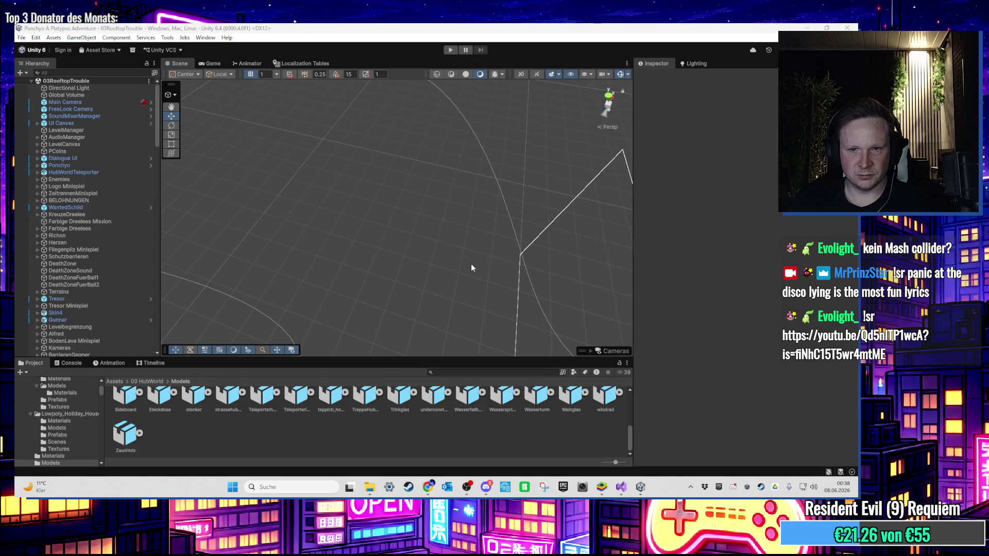
# Step: Close the Visual Studio script editor and return to Unity
pyautogui.click(621, 489)
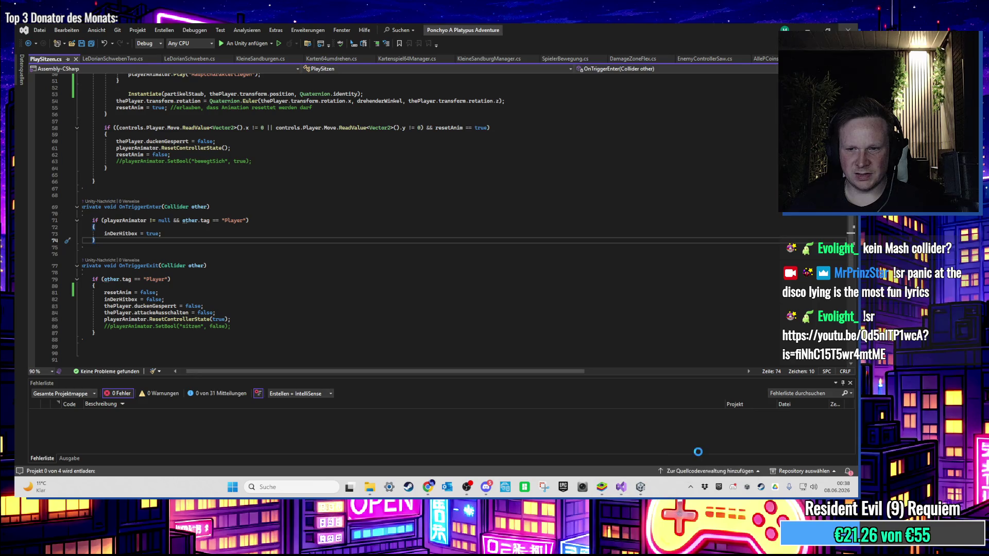
pyautogui.click(704, 489)
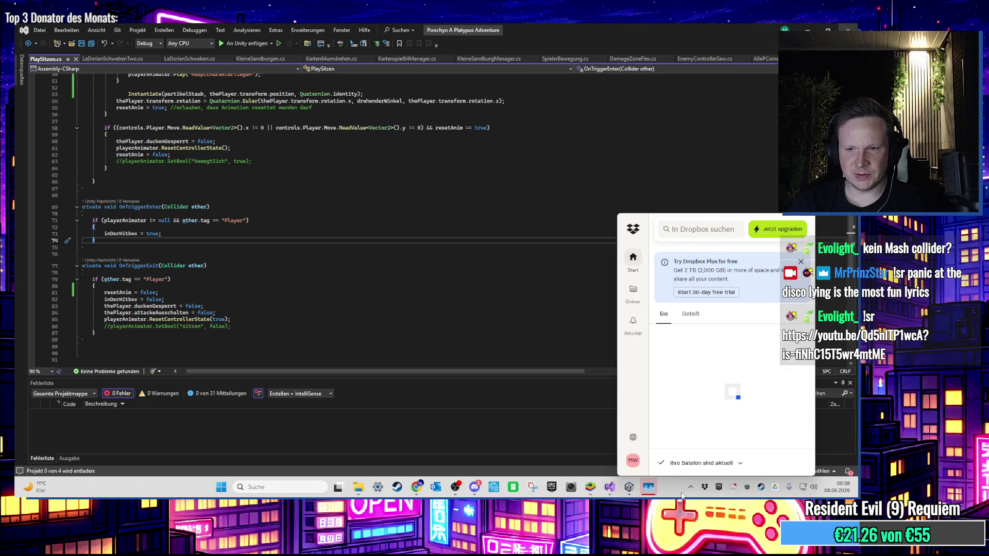
pyautogui.click(691, 489)
pyautogui.click(691, 489)
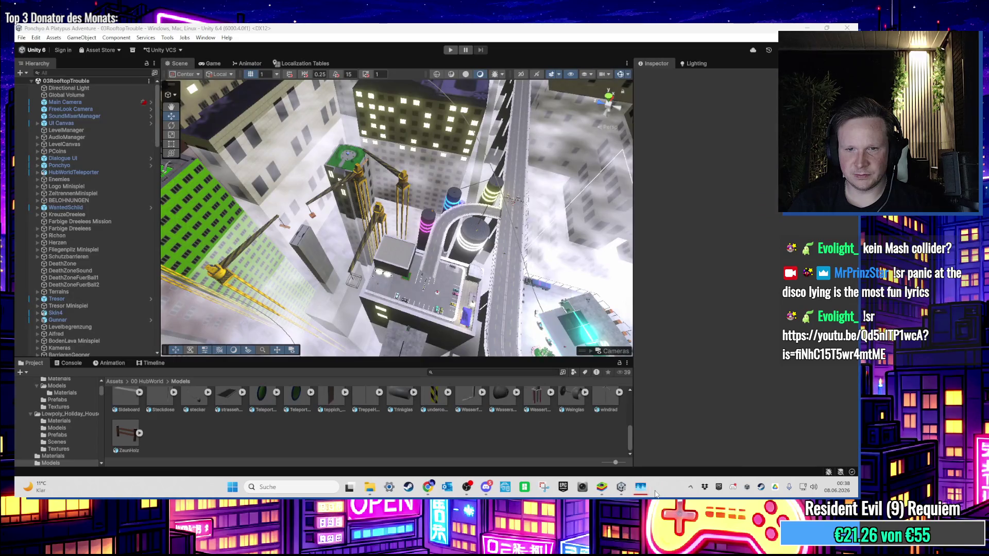
# Step: Open the 00HubWorld scene from the Favorites Scenes folder
pyautogui.scroll(2, 177, 403)
pyautogui.scroll(5, 96, 388)
pyautogui.click(76, 393)
pyautogui.scroll(1, 277, 400)
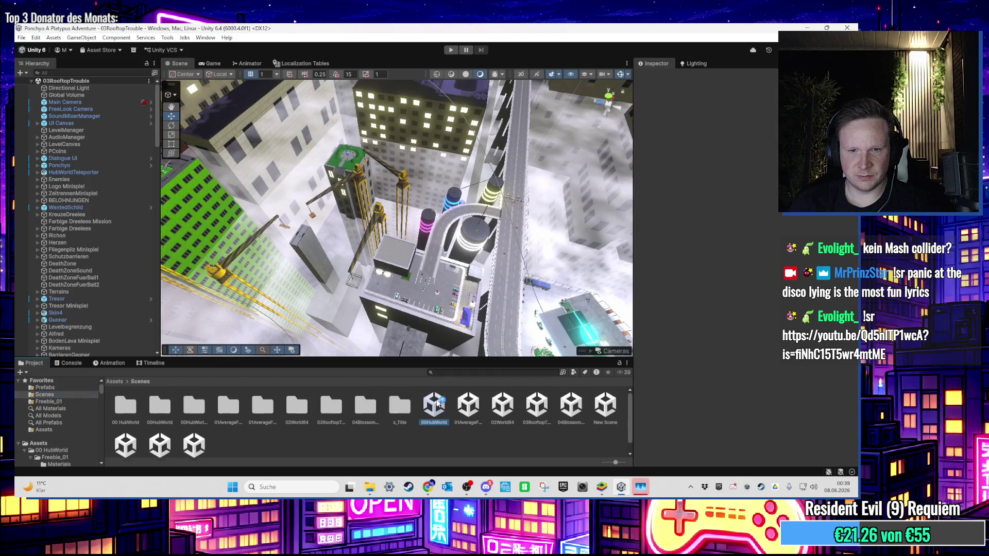
pyautogui.click(434, 404)
pyautogui.doubleClick(434, 405)
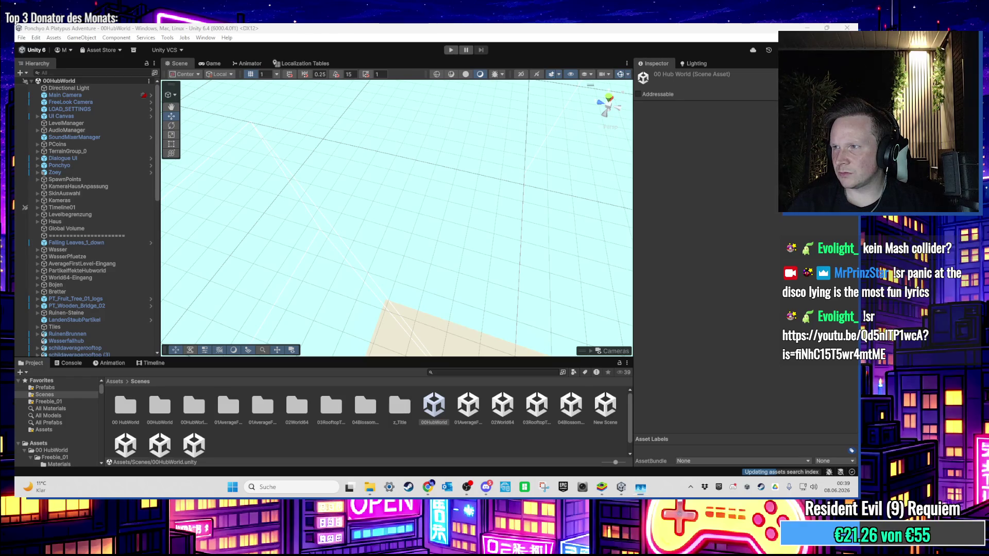
# Step: Frame Sitzen (6) under Sitzmoeglichkeiten, then start a hub world play test
pyautogui.click(114, 240)
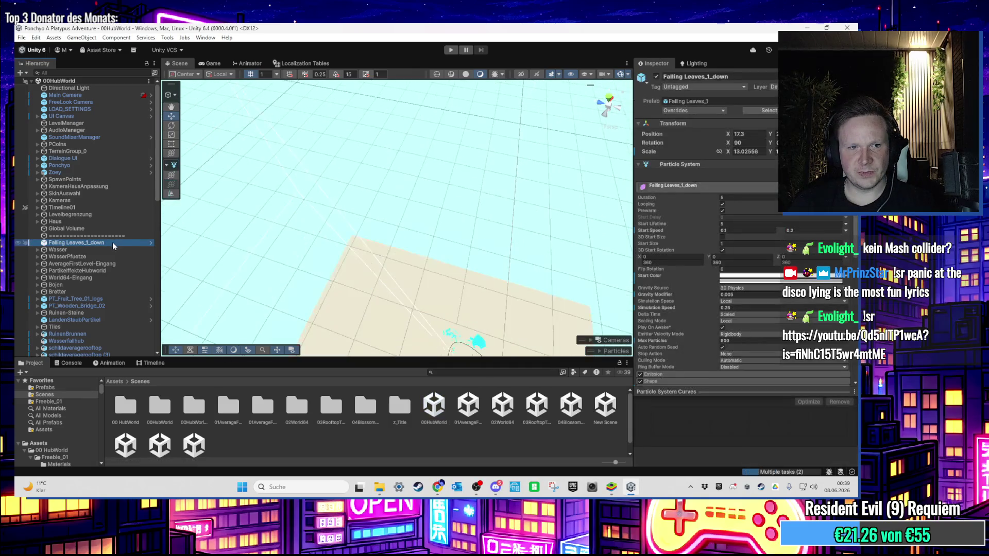
pyautogui.press('f')
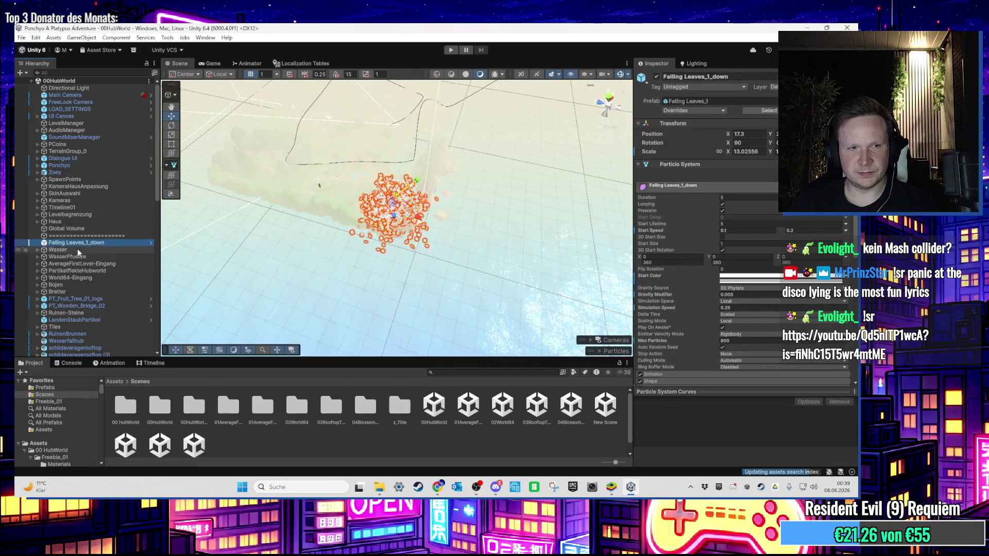
pyautogui.moveTo(361, 258)
pyautogui.mouseDown()
pyautogui.moveTo(421, 285)
pyautogui.moveTo(325, 253)
pyautogui.moveTo(346, 269)
pyautogui.moveTo(217, 262)
pyautogui.mouseUp()
pyautogui.moveTo(158, 190); pyautogui.dragTo(147, 336)
pyautogui.click(72, 353)
pyautogui.click(38, 354)
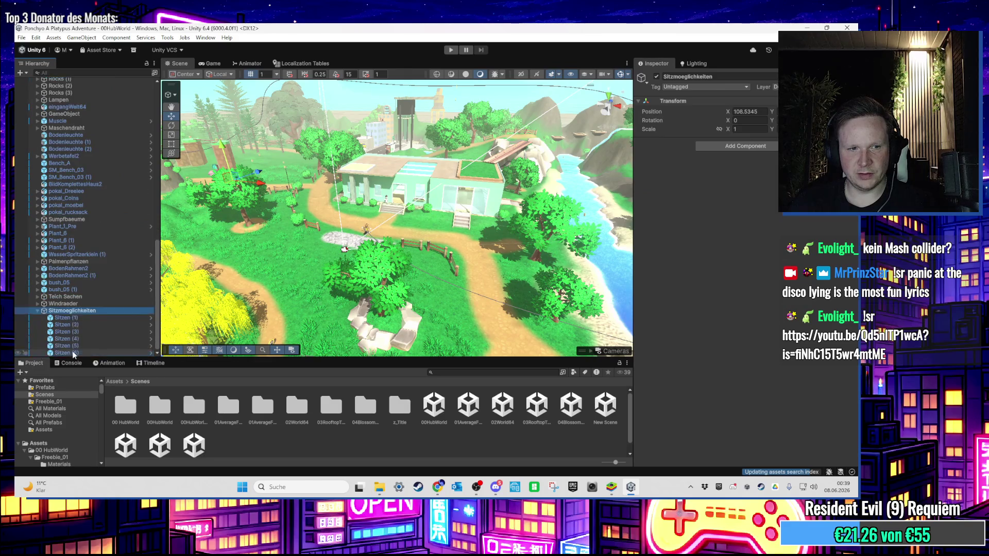
pyautogui.click(42, 353)
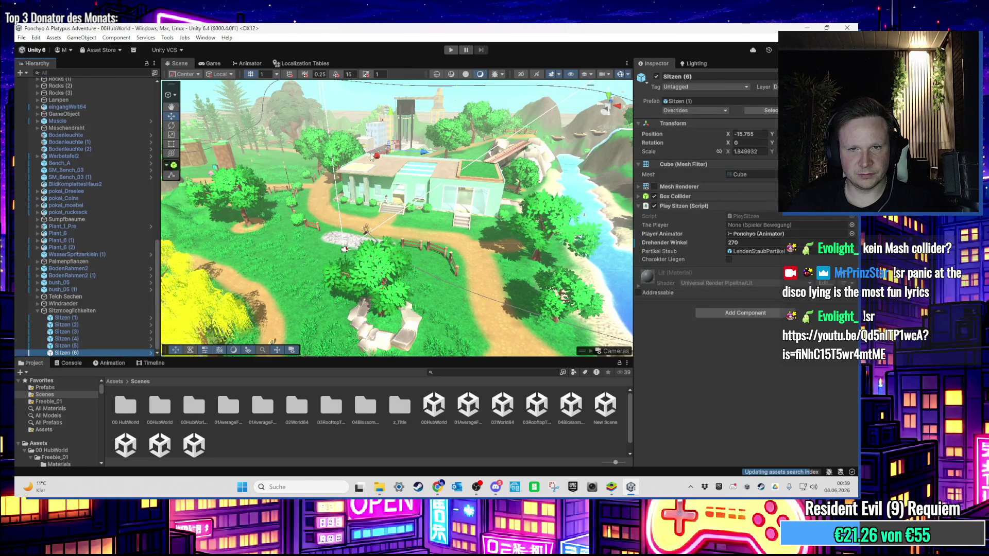
pyautogui.press('f')
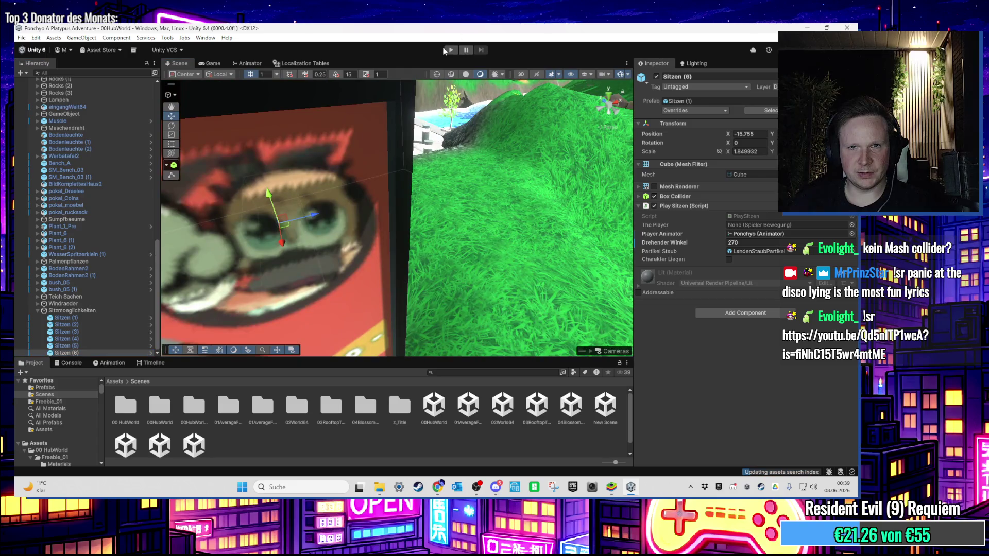
pyautogui.click(448, 50)
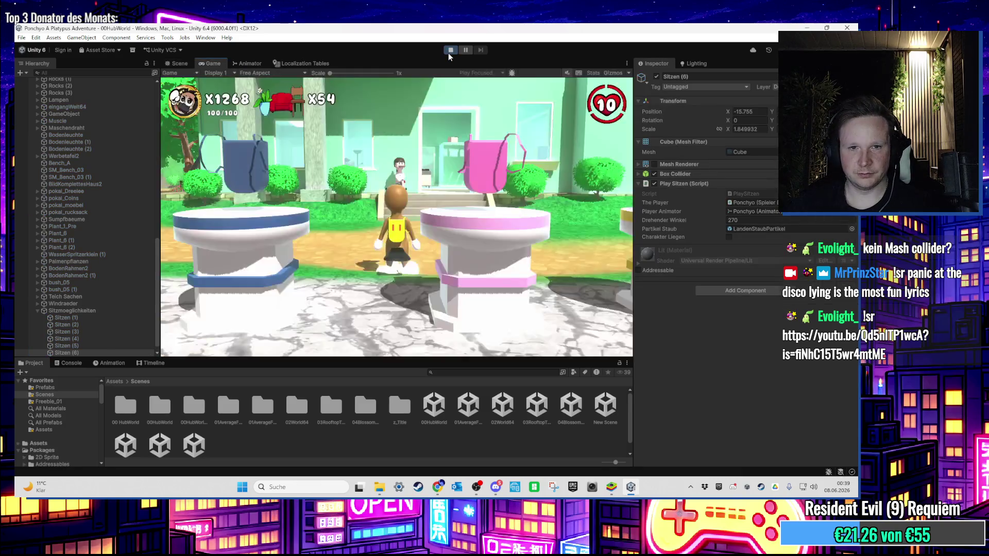
# Step: Run Ponchyo to the bus stop, over its roof to the street, then stop
pyautogui.press('w')
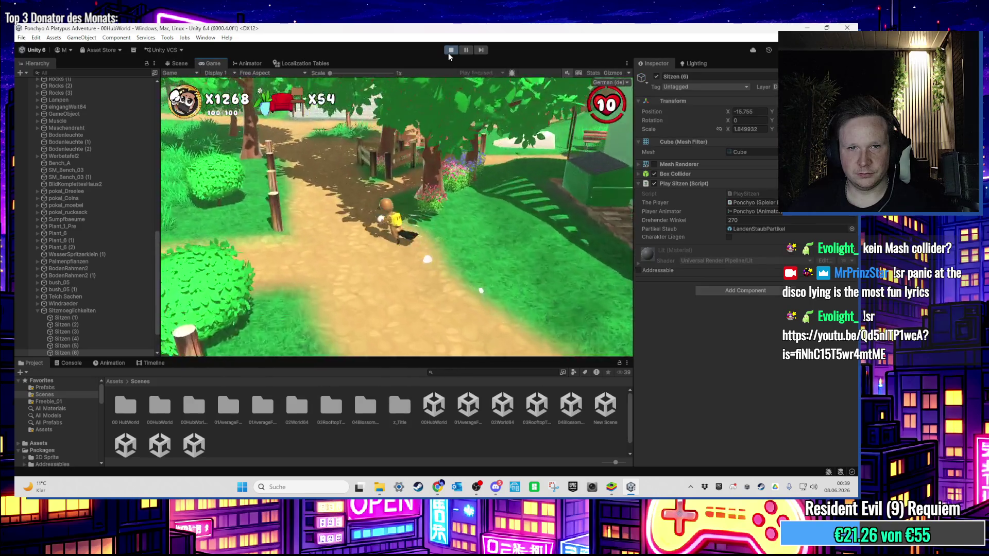
pyautogui.press('w')
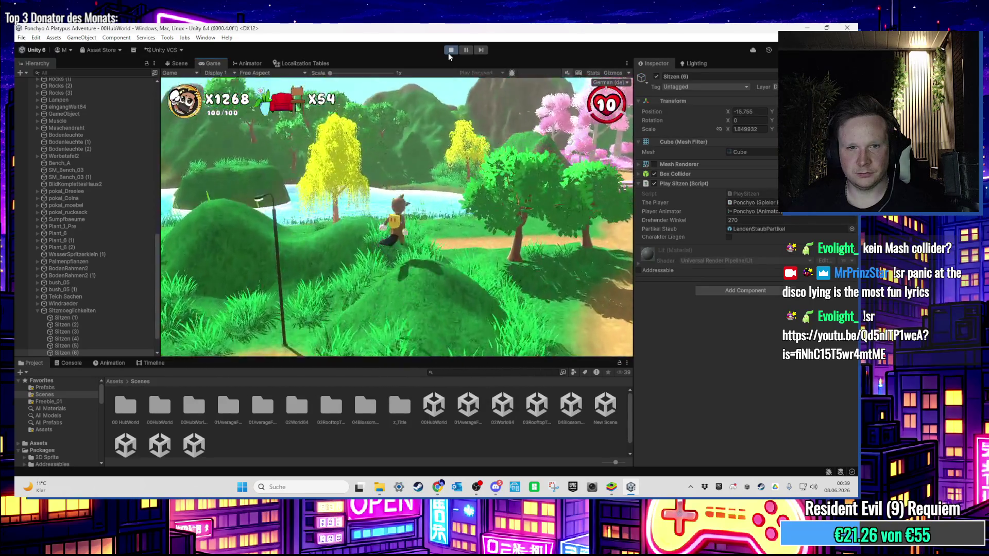
pyautogui.press('w')
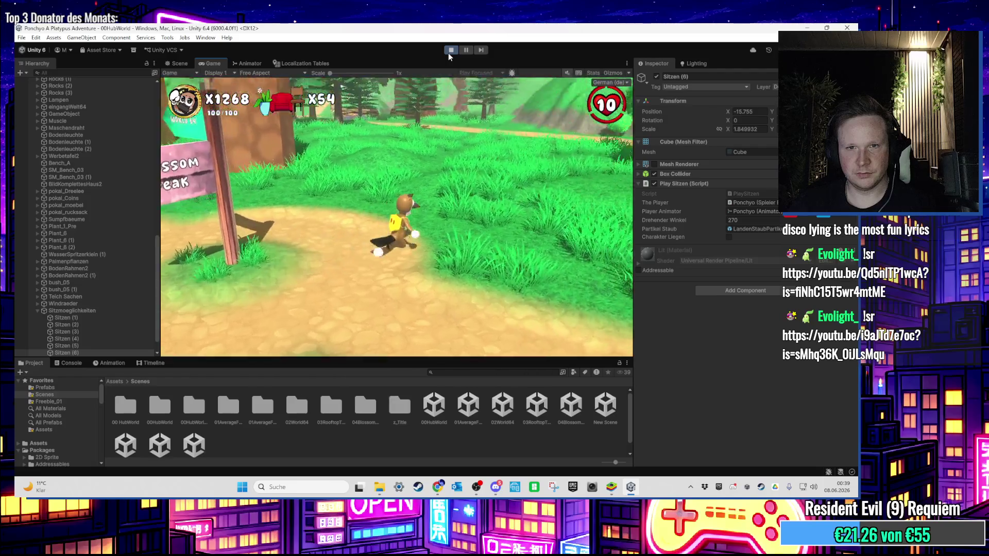
pyautogui.press('w')
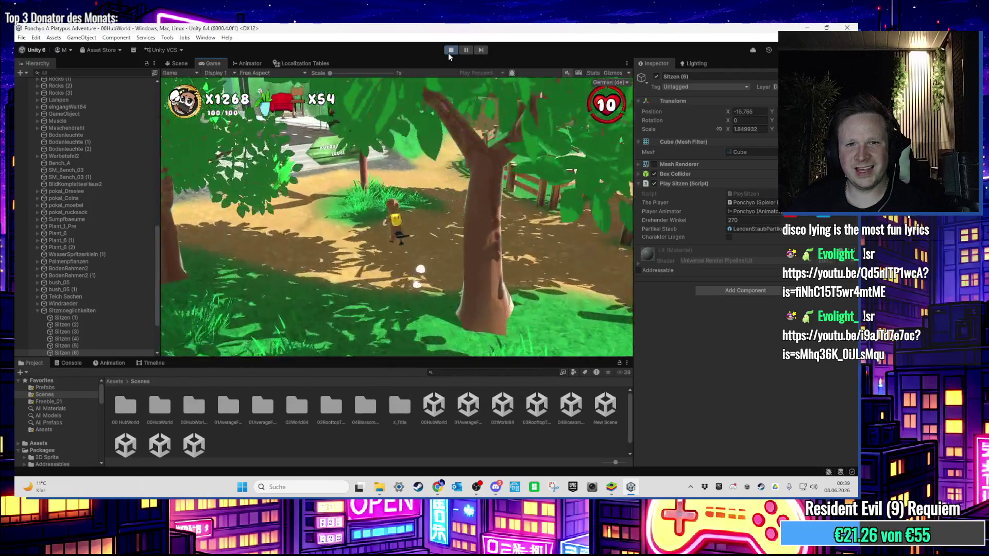
pyautogui.press('space')
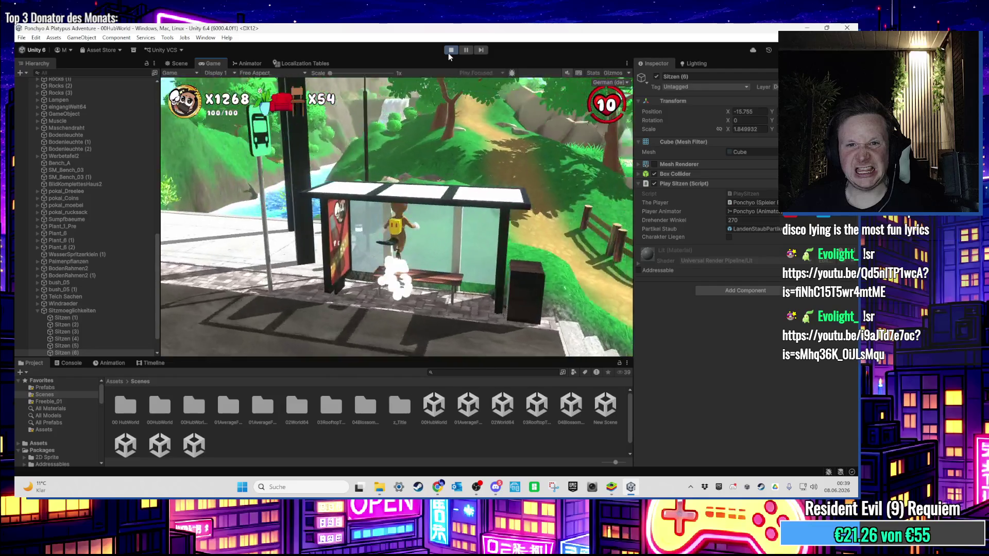
pyautogui.press('w')
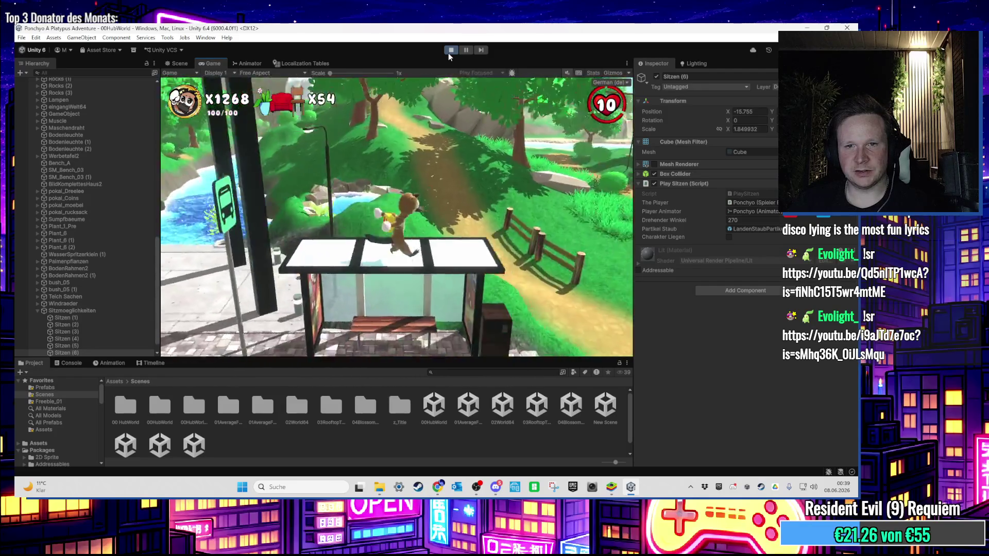
pyautogui.press('w')
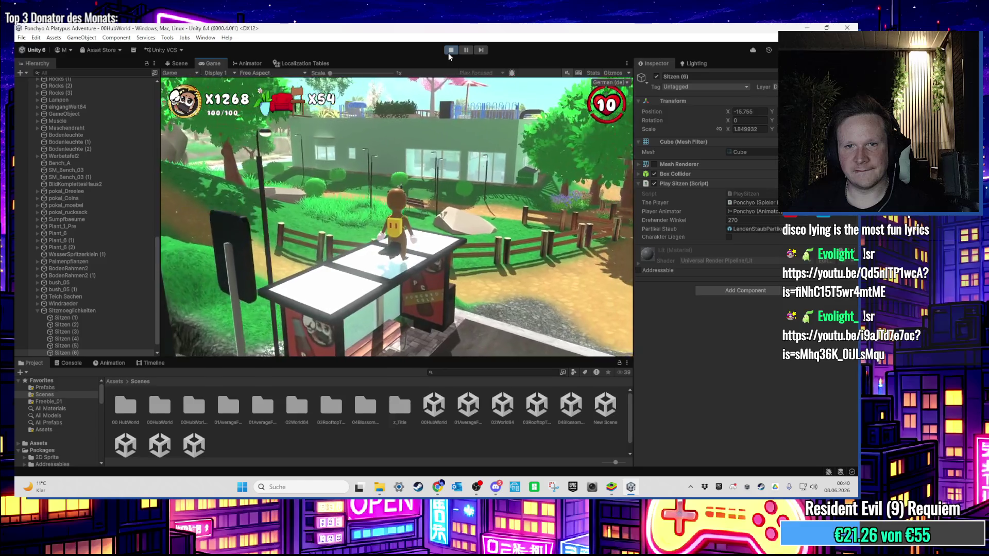
pyautogui.press('w')
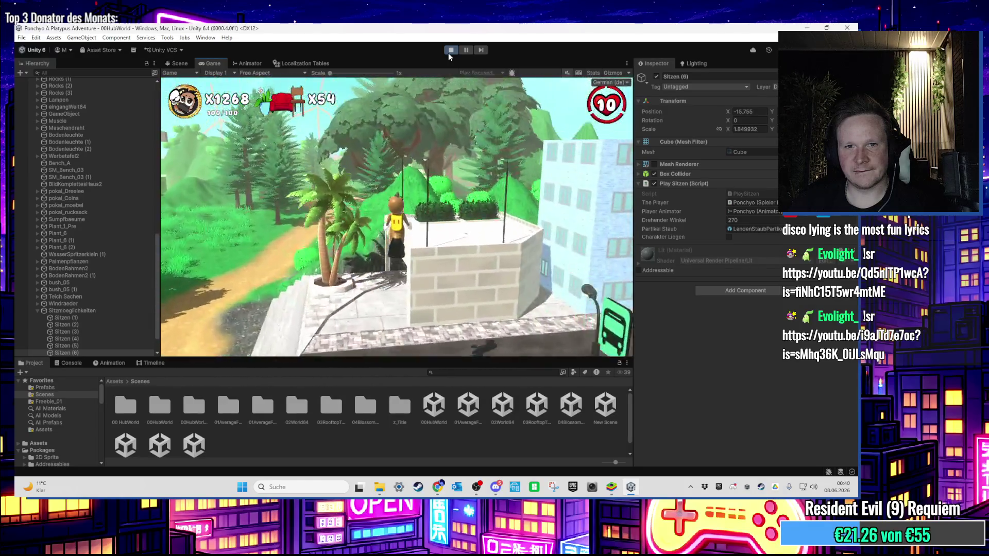
pyautogui.press('w')
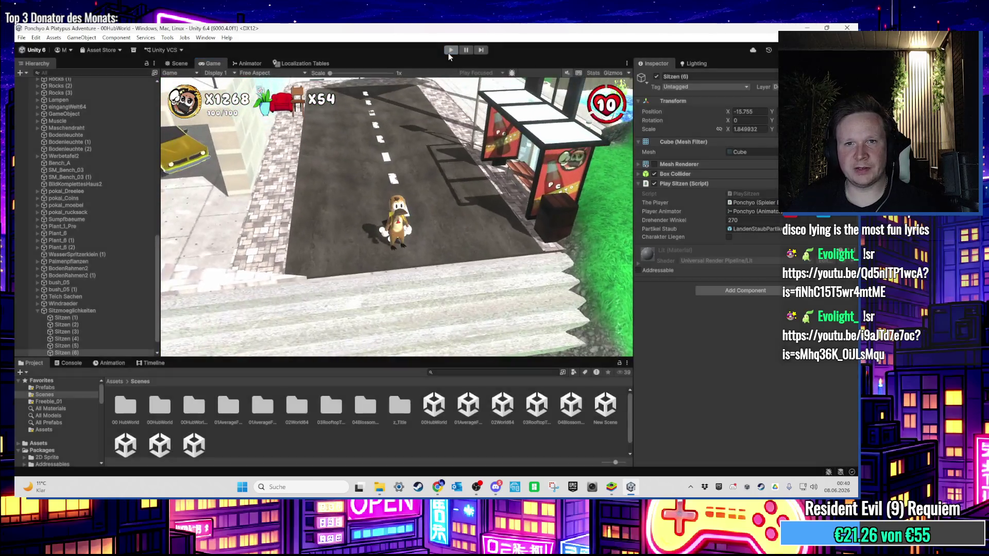
pyautogui.click(448, 52)
# Step: Find the Bett object through the Hierarchy search and make it active
pyautogui.moveTo(476, 161)
pyautogui.mouseDown()
pyautogui.moveTo(373, 237)
pyautogui.moveTo(418, 245)
pyautogui.moveTo(452, 218)
pyautogui.moveTo(496, 262)
pyautogui.moveTo(341, 195)
pyautogui.mouseUp()
pyautogui.write('tt')
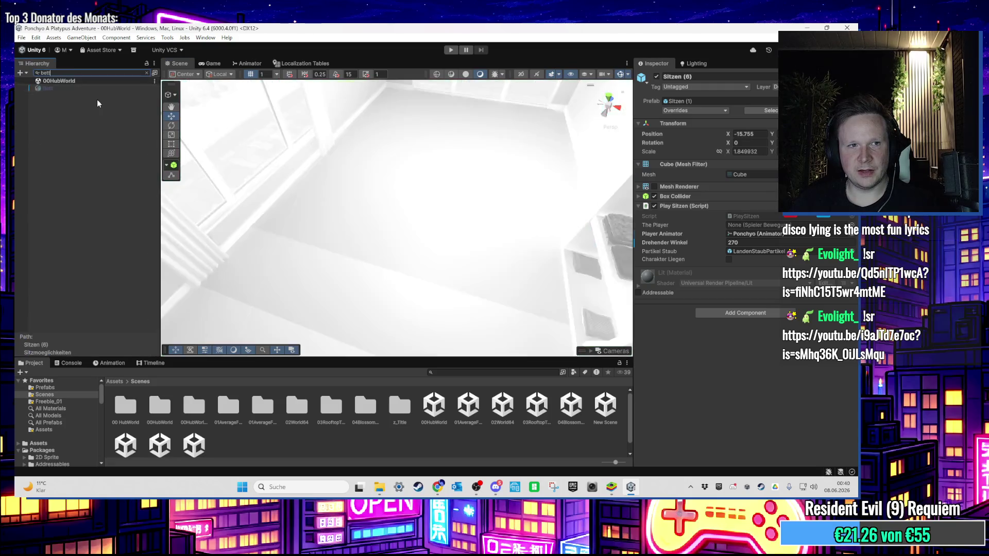
pyautogui.click(90, 88)
pyautogui.click(155, 73)
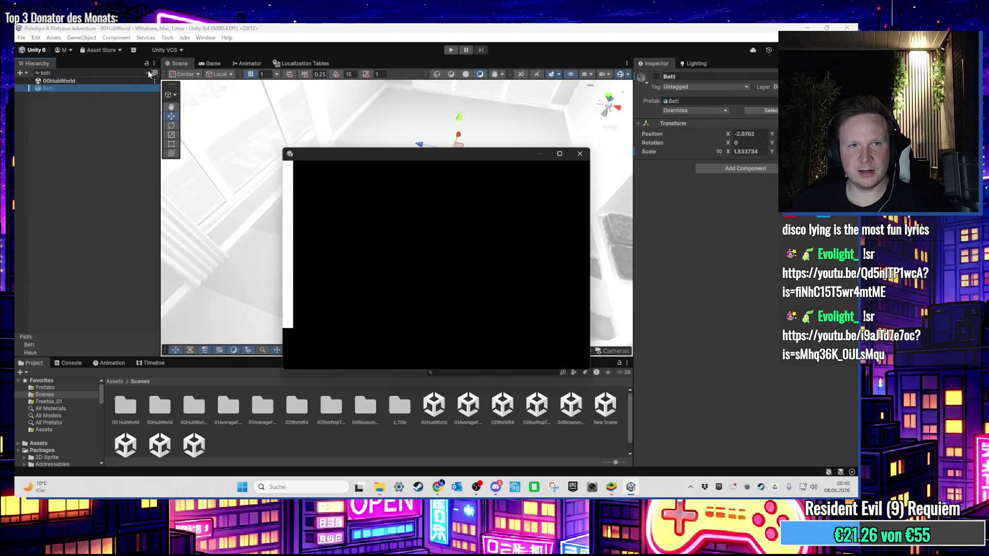
pyautogui.click(580, 154)
pyautogui.click(657, 77)
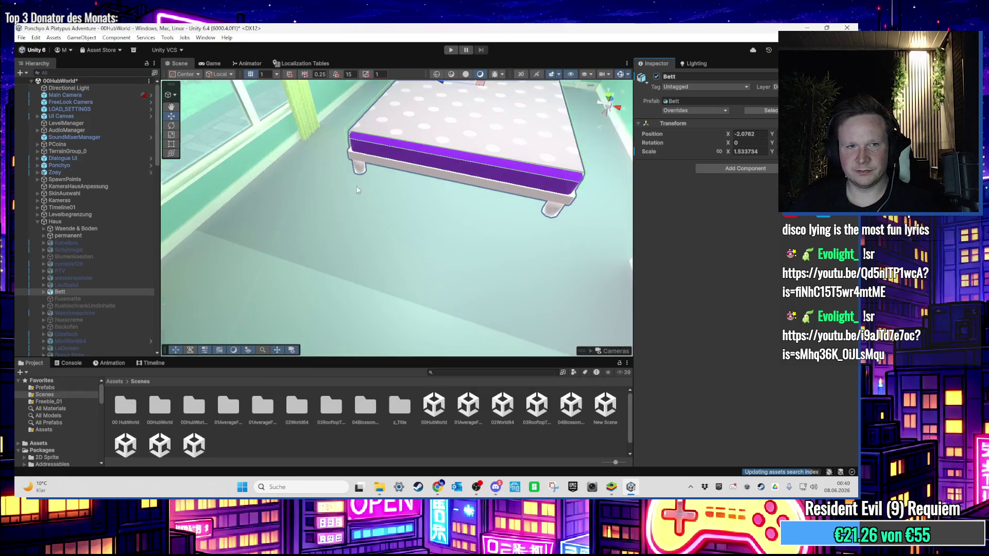
# Step: Move the Sitzen (7) trigger from the hub bench into the bedroom beside the bed
pyautogui.scroll(-3, 86, 271)
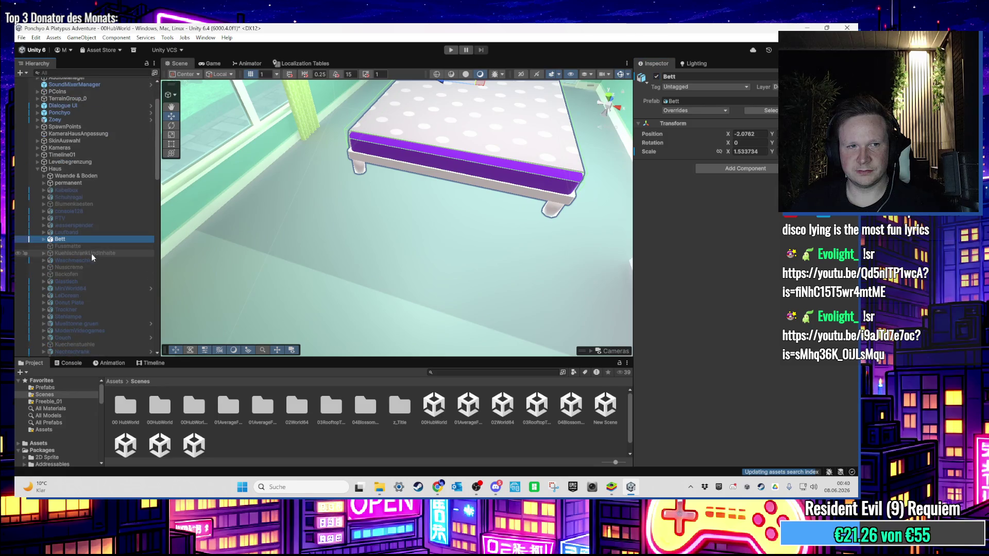
pyautogui.scroll(-5, 91, 252)
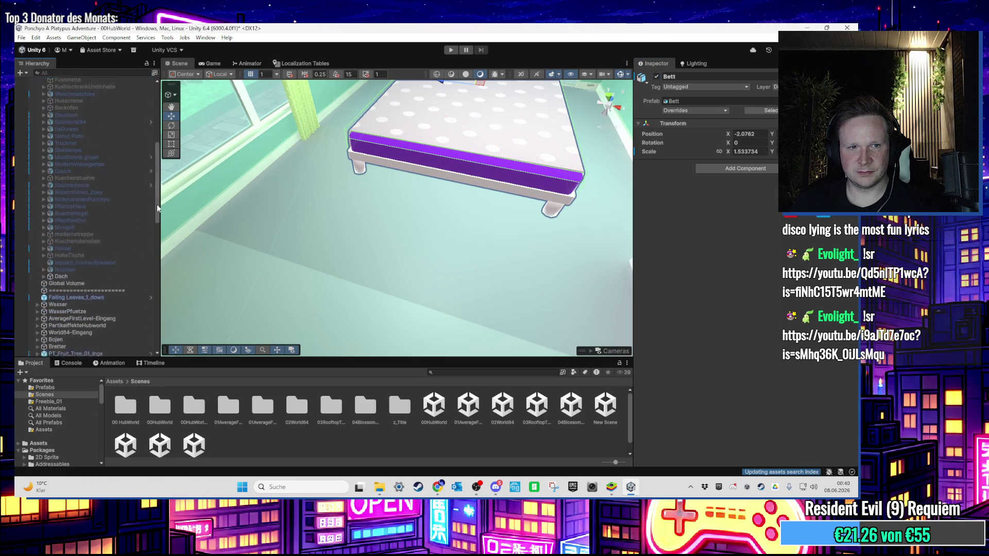
pyautogui.moveTo(157, 204); pyautogui.dragTo(157, 332)
pyautogui.doubleClick(64, 353)
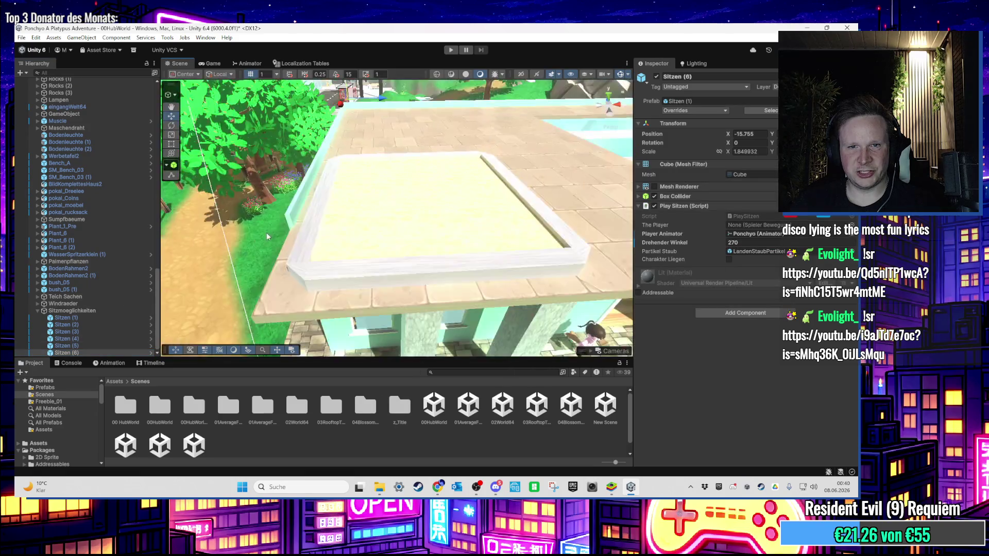
pyautogui.scroll(-10, 267, 236)
pyautogui.moveTo(339, 246); pyautogui.dragTo(340, 217)
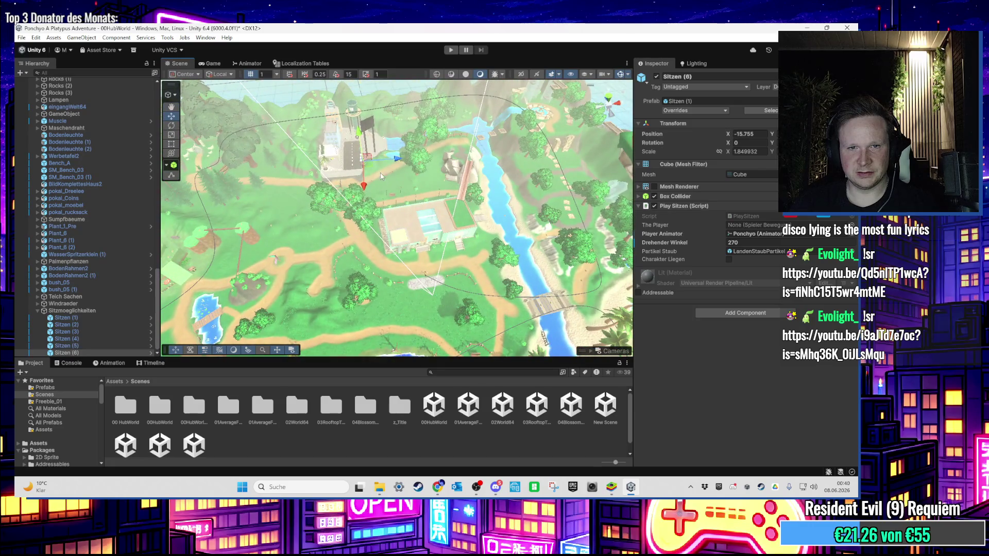
pyautogui.moveTo(402, 242); pyautogui.dragTo(408, 242)
pyautogui.scroll(10, 402, 242)
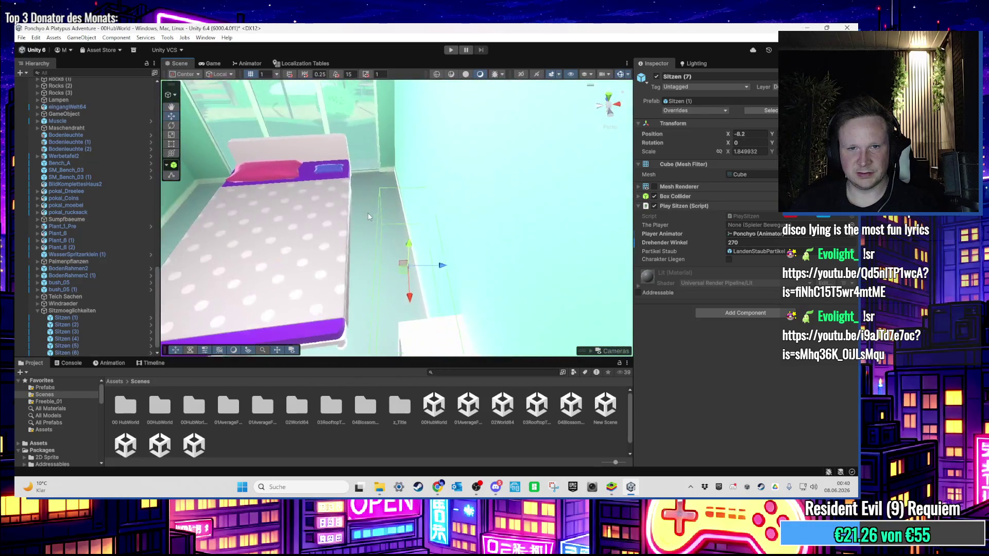
# Step: Show the Sitzen (7) cube and lay it on the bed, turned about 90°
pyautogui.click(653, 187)
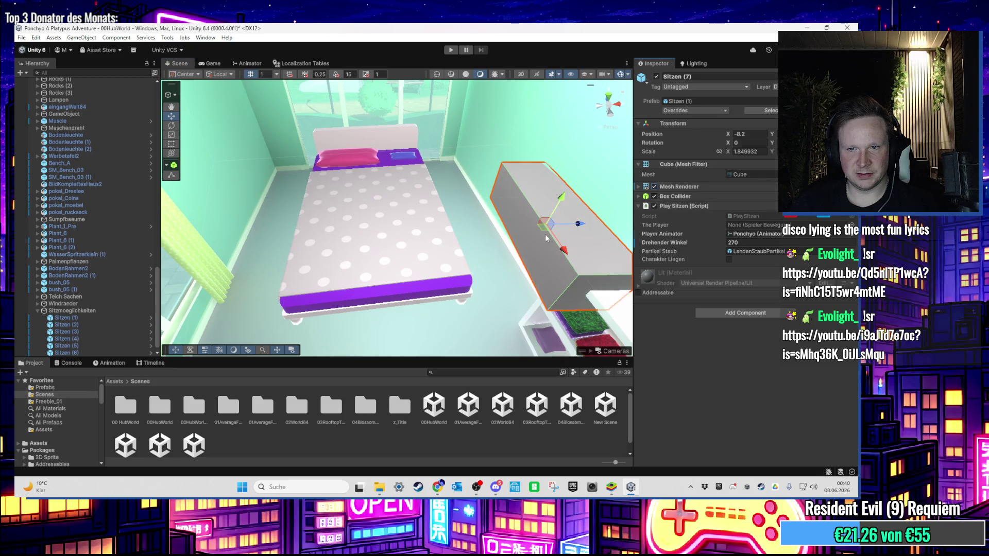
pyautogui.moveTo(545, 233); pyautogui.dragTo(343, 191)
pyautogui.press('f')
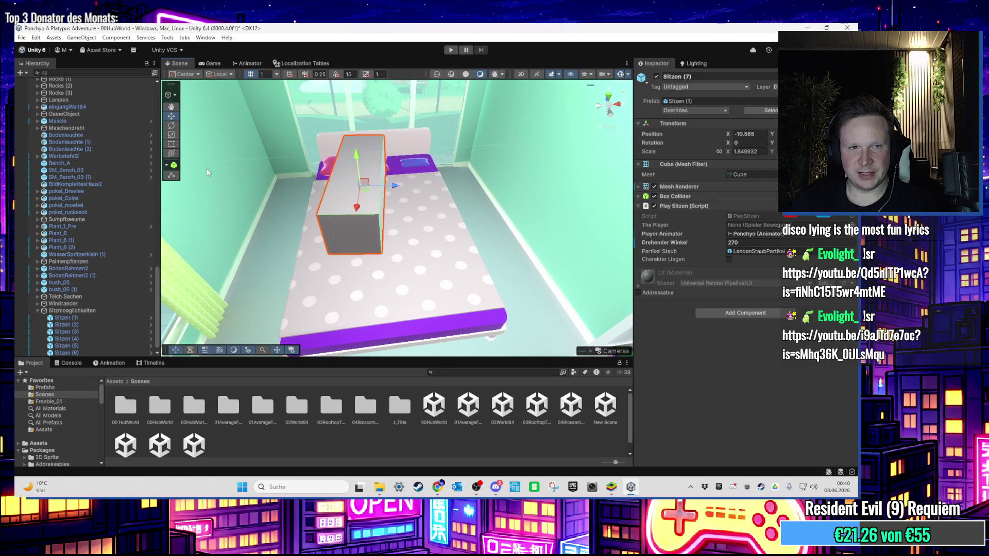
pyautogui.moveTo(422, 217); pyautogui.dragTo(423, 232)
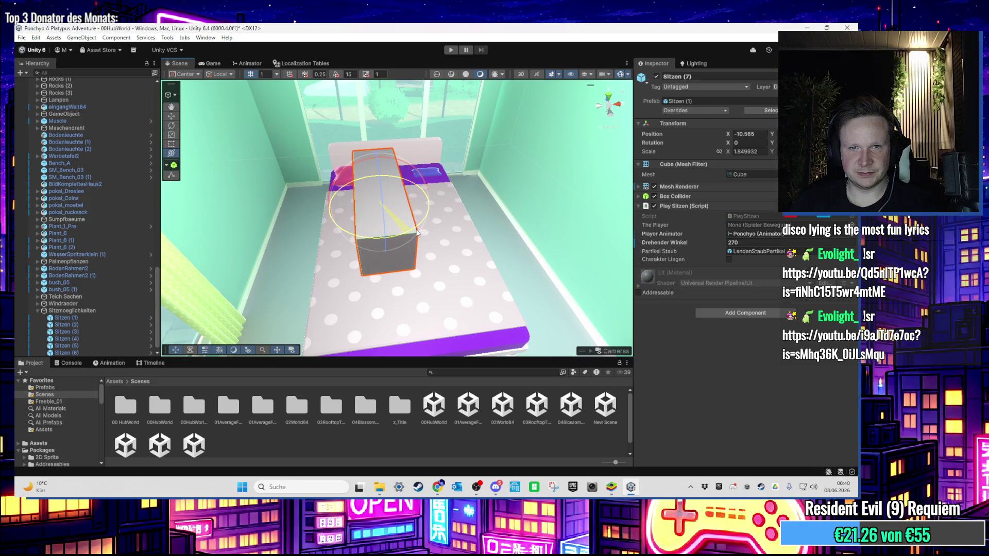
pyautogui.moveTo(378, 173); pyautogui.dragTo(374, 208)
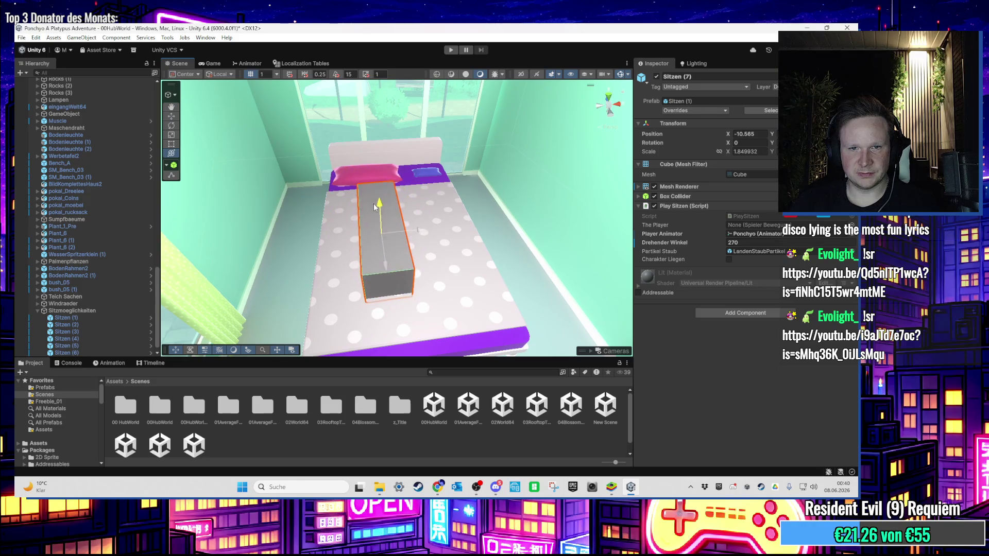
pyautogui.moveTo(412, 269); pyautogui.dragTo(512, 236)
pyautogui.moveTo(374, 249)
pyautogui.mouseDown()
pyautogui.moveTo(409, 243)
pyautogui.moveTo(434, 258)
pyautogui.moveTo(418, 256)
pyautogui.mouseUp()
# Step: Align the cube along the mattress, stretching it to an X scale of about 3.06
pyautogui.scroll(2, 433, 257)
pyautogui.moveTo(409, 291)
pyautogui.mouseDown()
pyautogui.moveTo(358, 280)
pyautogui.moveTo(474, 278)
pyautogui.moveTo(418, 236)
pyautogui.mouseUp()
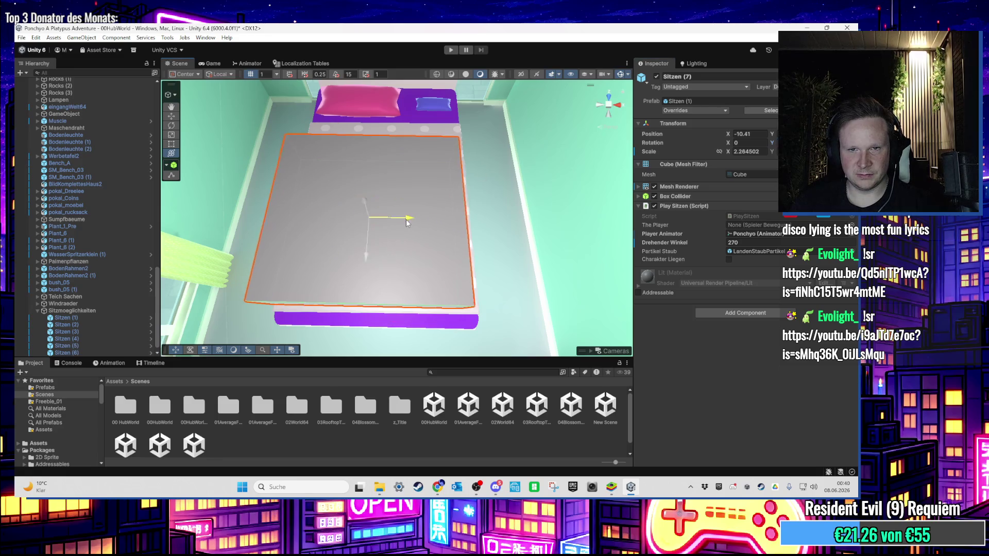
pyautogui.moveTo(406, 220); pyautogui.dragTo(412, 219)
pyautogui.moveTo(360, 190)
pyautogui.mouseDown()
pyautogui.moveTo(352, 172)
pyautogui.moveTo(403, 157)
pyautogui.moveTo(442, 151)
pyautogui.moveTo(465, 169)
pyautogui.moveTo(398, 322)
pyautogui.moveTo(432, 247)
pyautogui.moveTo(555, 255)
pyautogui.moveTo(564, 229)
pyautogui.moveTo(576, 230)
pyautogui.mouseUp()
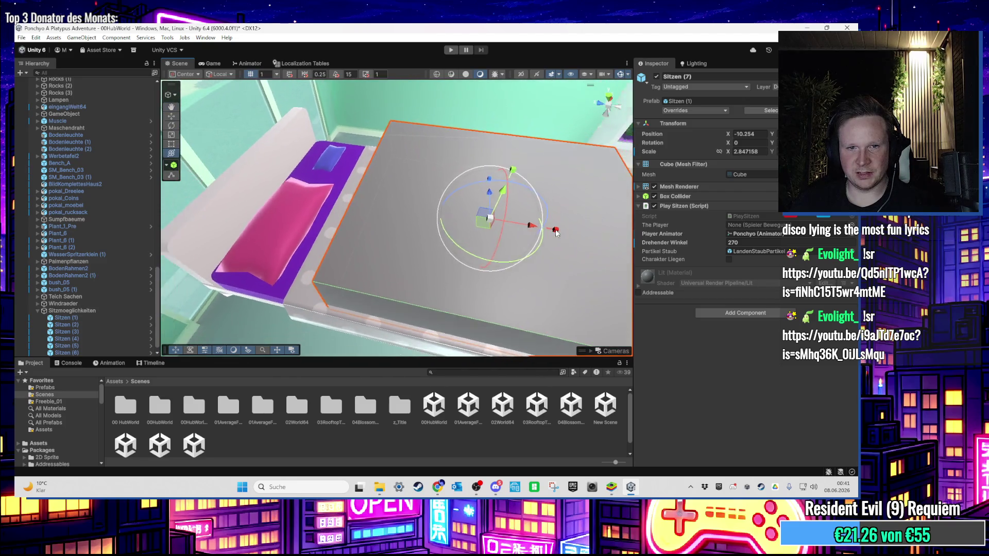
pyautogui.press('f')
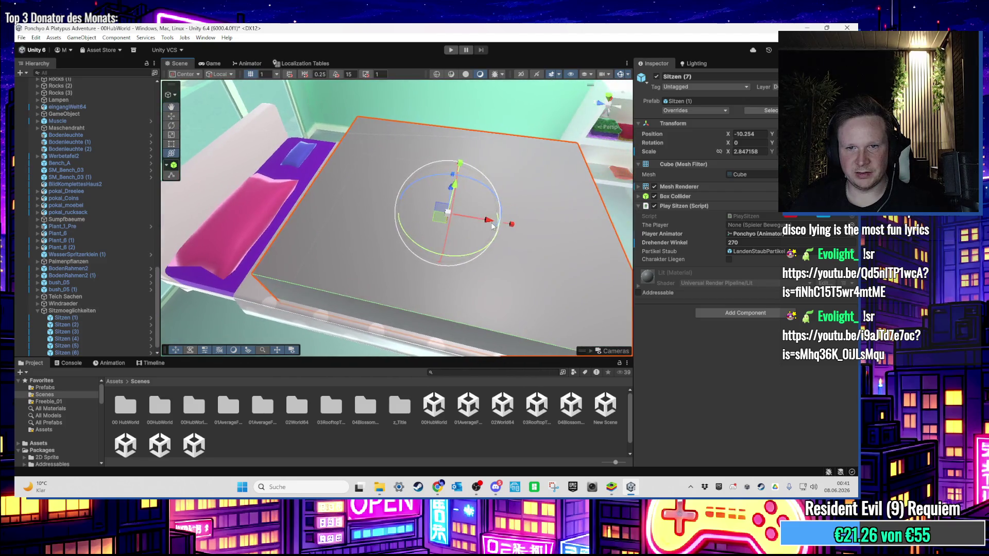
pyautogui.moveTo(466, 223); pyautogui.dragTo(547, 227)
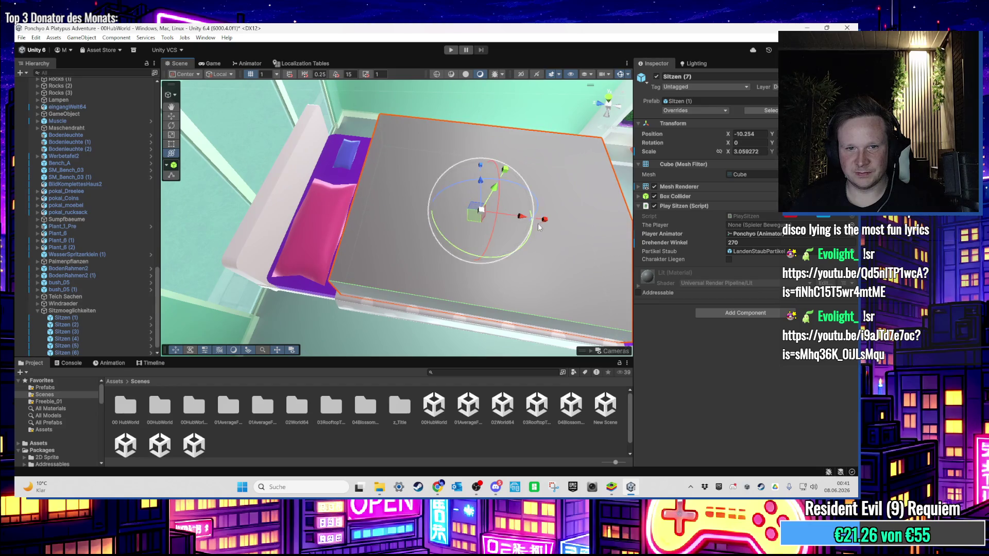
pyautogui.scroll(-1, 113, 340)
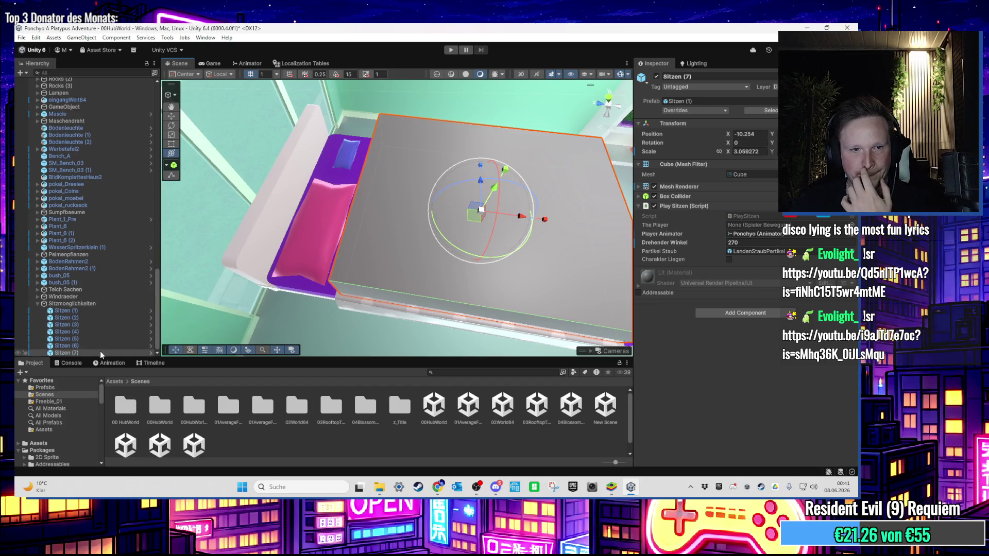
pyautogui.click(323, 295)
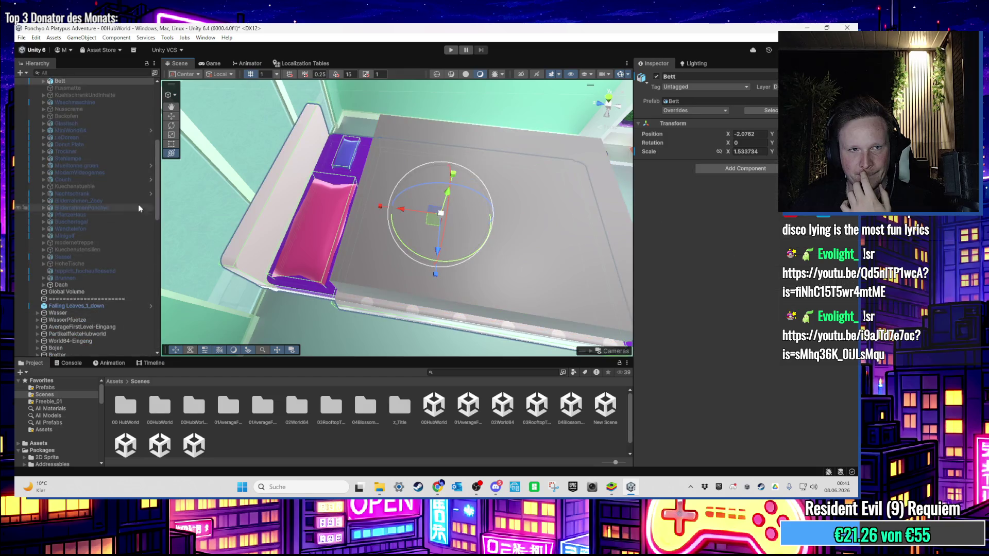
# Step: Parent Sitzen (7) under Bett, hide its Mesh Renderer, and start a play test
pyautogui.moveTo(156, 181)
pyautogui.mouseDown()
pyautogui.moveTo(153, 303)
pyautogui.moveTo(101, 347)
pyautogui.moveTo(124, 82)
pyautogui.mouseUp()
pyautogui.click(100, 353)
pyautogui.moveTo(102, 191); pyautogui.dragTo(118, 199)
pyautogui.press('f')
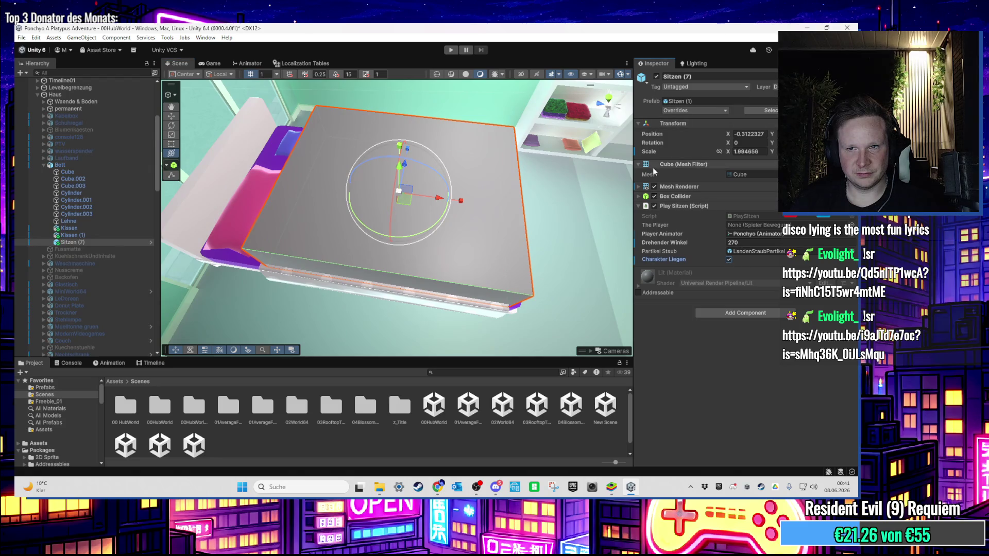
pyautogui.click(654, 187)
pyautogui.click(136, 165)
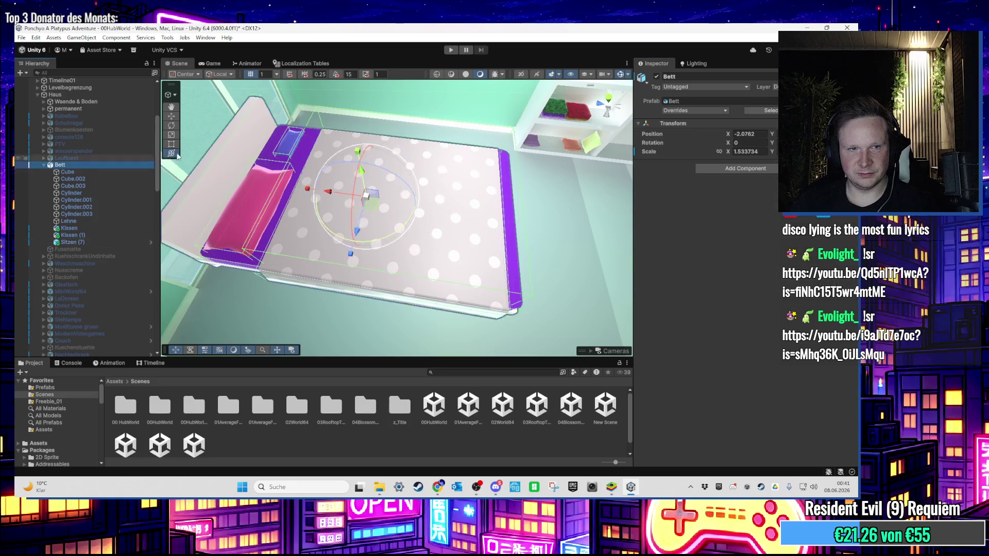
pyautogui.click(656, 76)
pyautogui.click(449, 50)
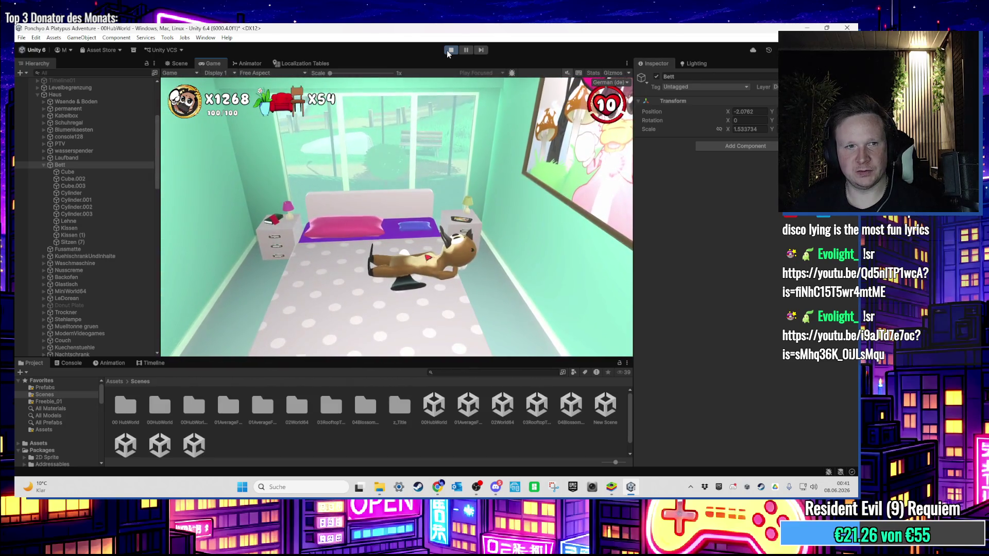
# Step: During play, set the bed trigger Sitzen (7)'s Drehender Winkel to 0, then 180
pyautogui.press('super')
pyautogui.click(81, 242)
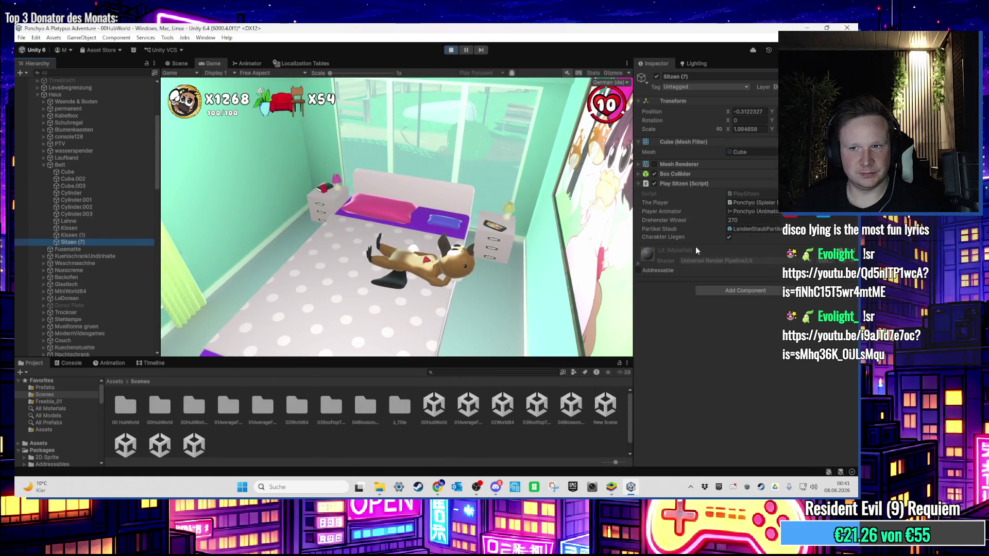
pyautogui.write('0')
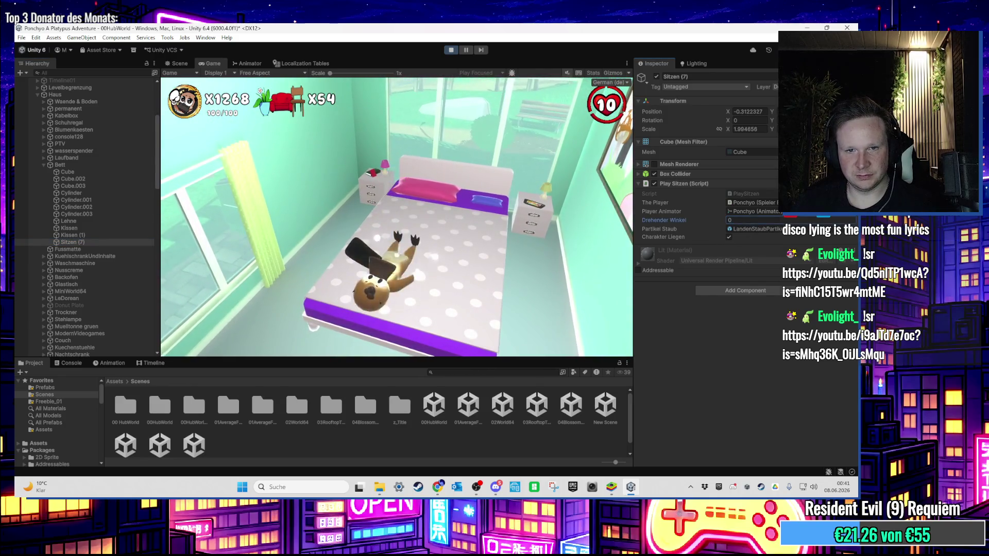
pyautogui.press('super')
pyautogui.click(668, 211)
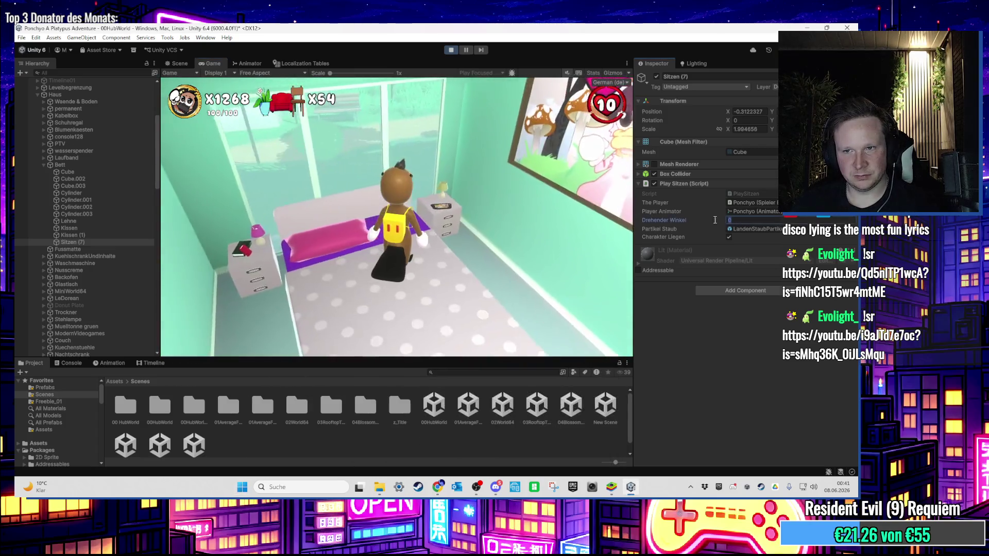
pyautogui.write('180')
pyautogui.press('Return')
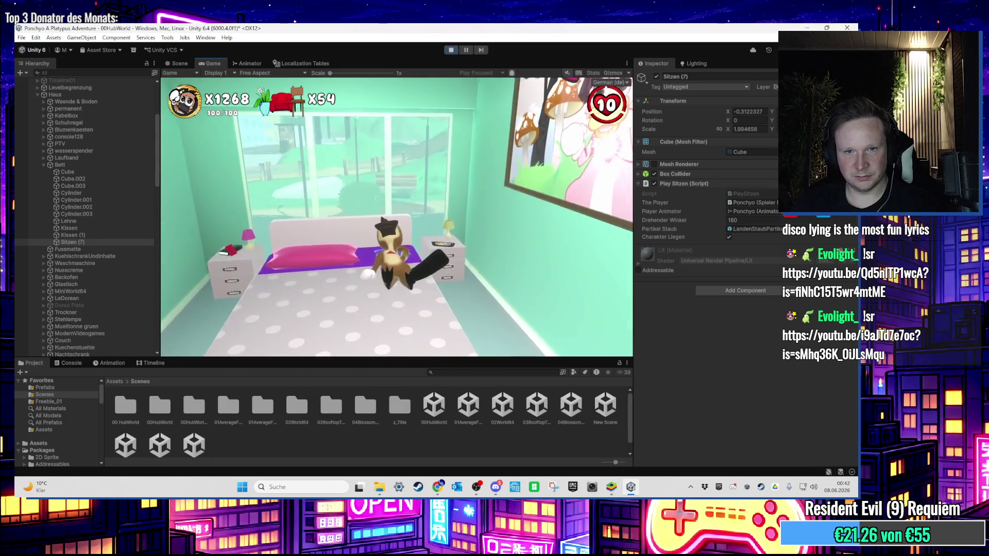
# Step: Stop the play test to return to Scene view
pyautogui.press('super')
pyautogui.click(451, 50)
pyautogui.click(450, 50)
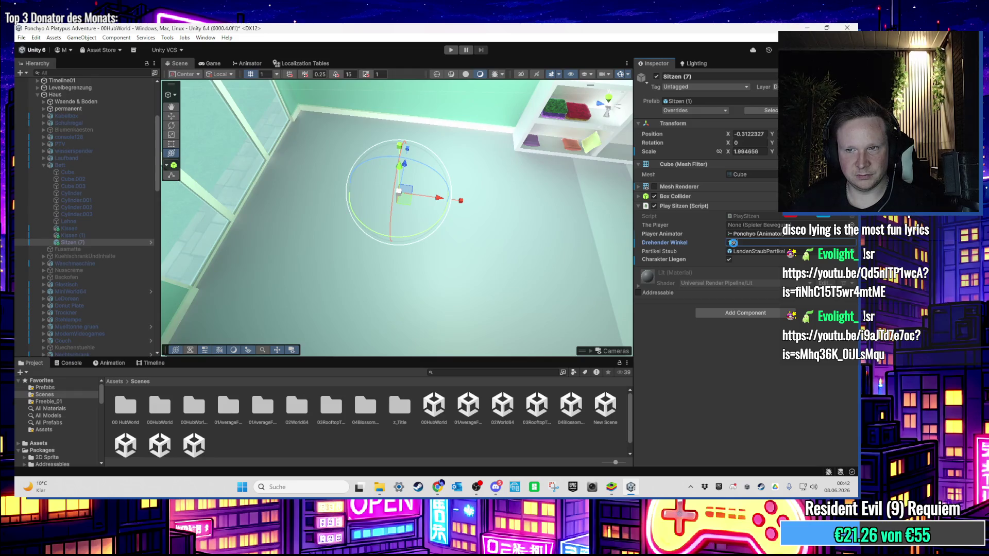
# Step: Browse the hub bench triggers Sitzen (5) and Sitzen (6), orbiting toward the crystal mountain
pyautogui.scroll(-15, 516, 204)
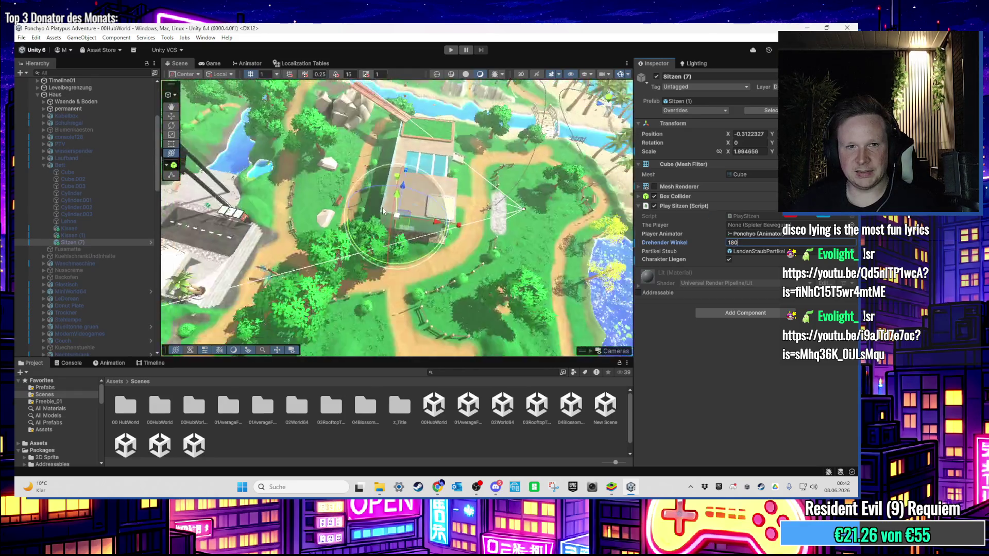
pyautogui.scroll(15, 397, 216)
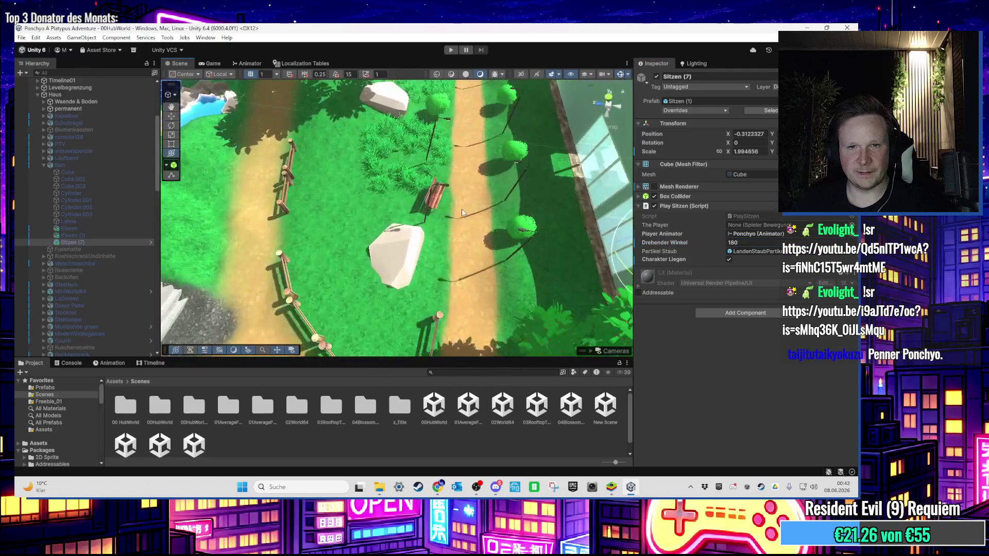
pyautogui.scroll(-10, 93, 222)
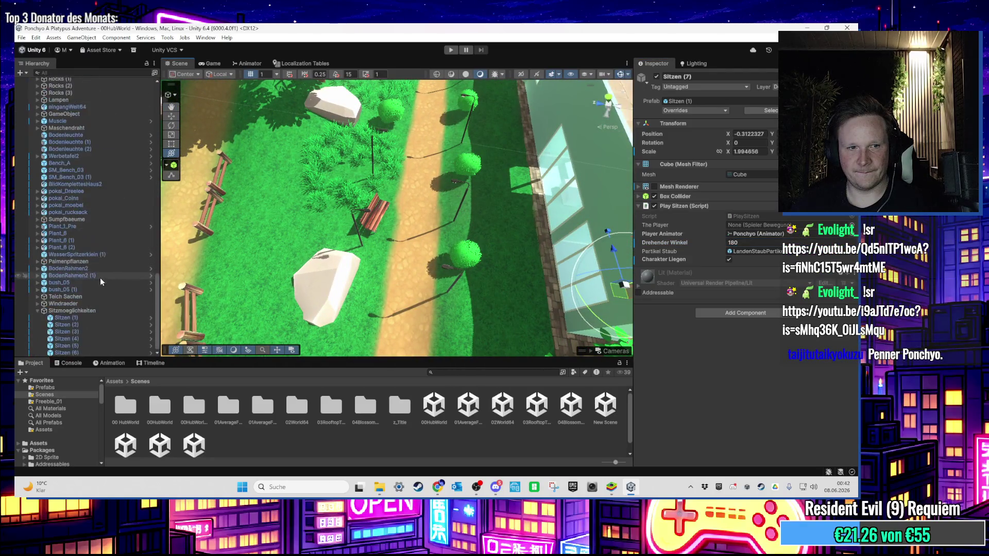
pyautogui.click(72, 345)
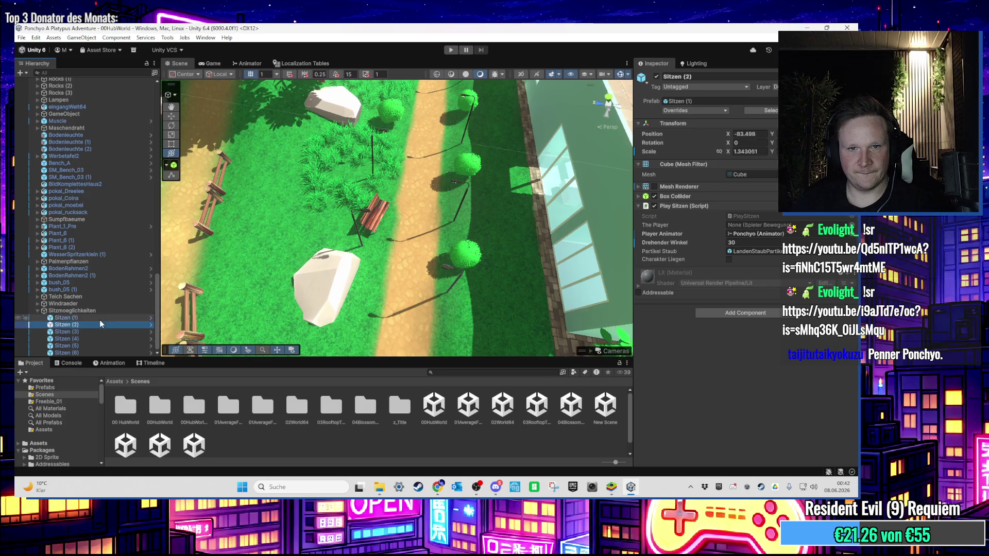
pyautogui.press('Down')
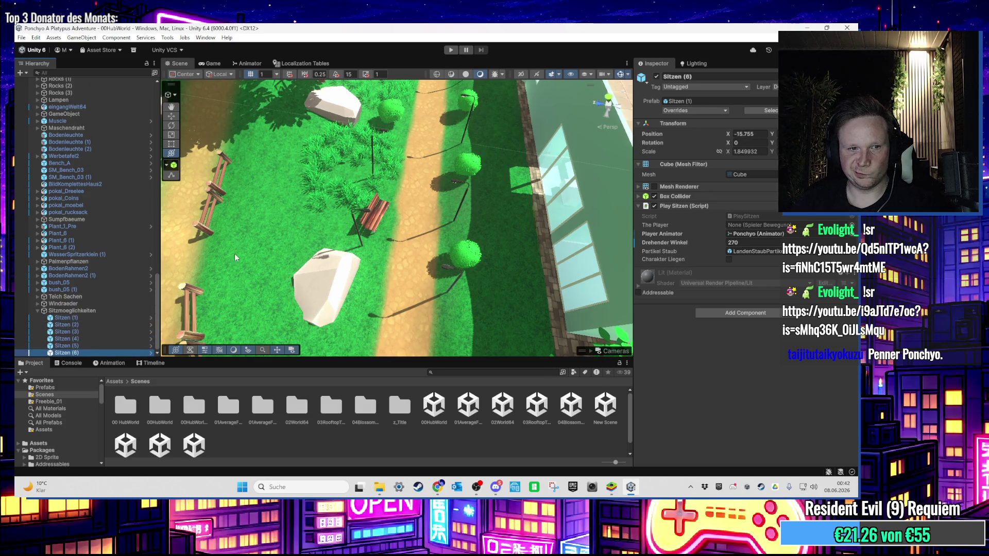
pyautogui.press('f')
pyautogui.scroll(-10, 310, 211)
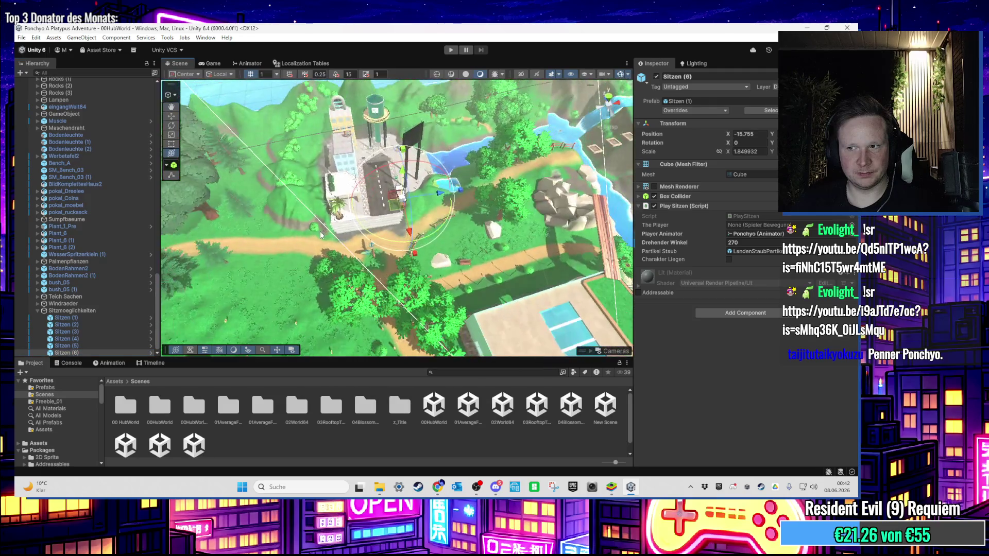
pyautogui.scroll(8, 314, 241)
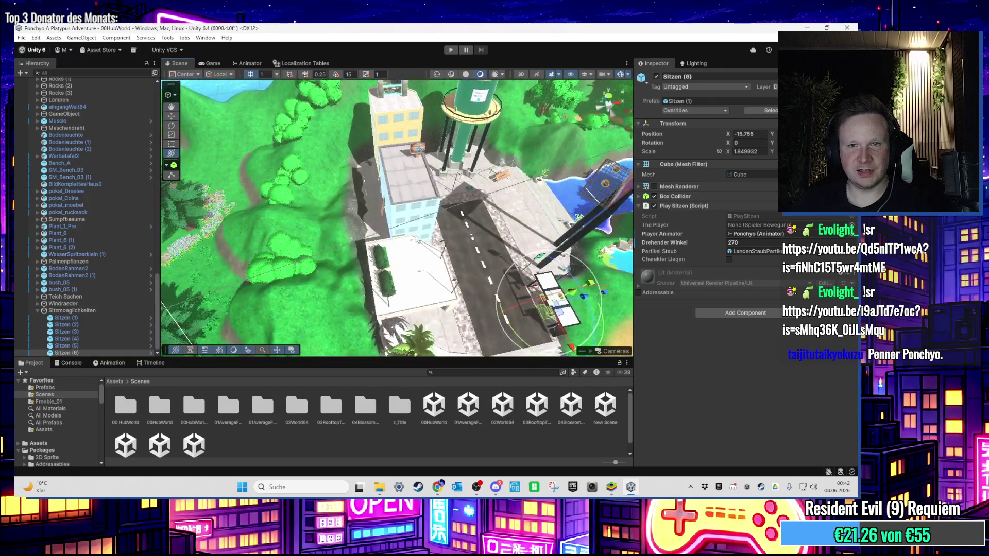
pyautogui.scroll(10, 349, 233)
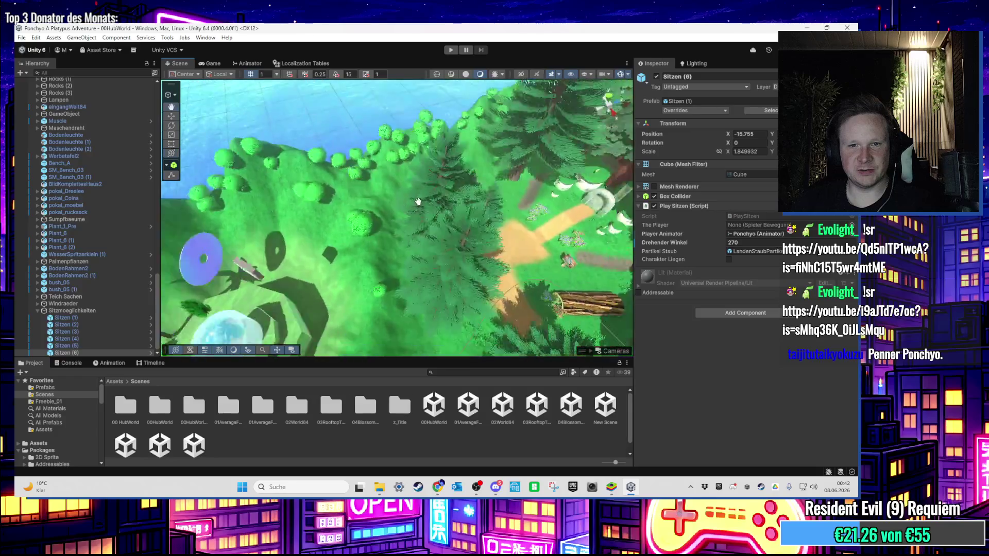
pyautogui.scroll(-8, 341, 255)
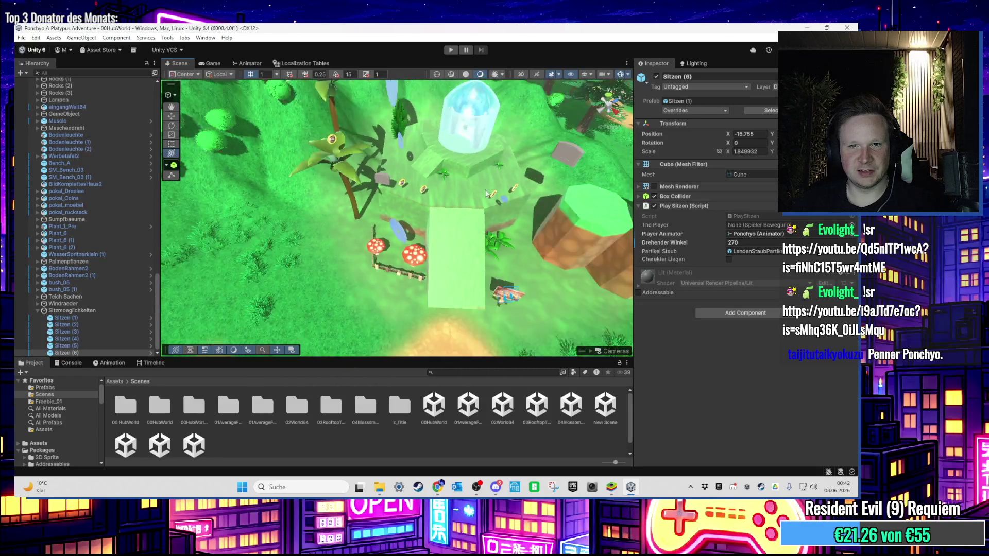
pyautogui.scroll(10, 400, 236)
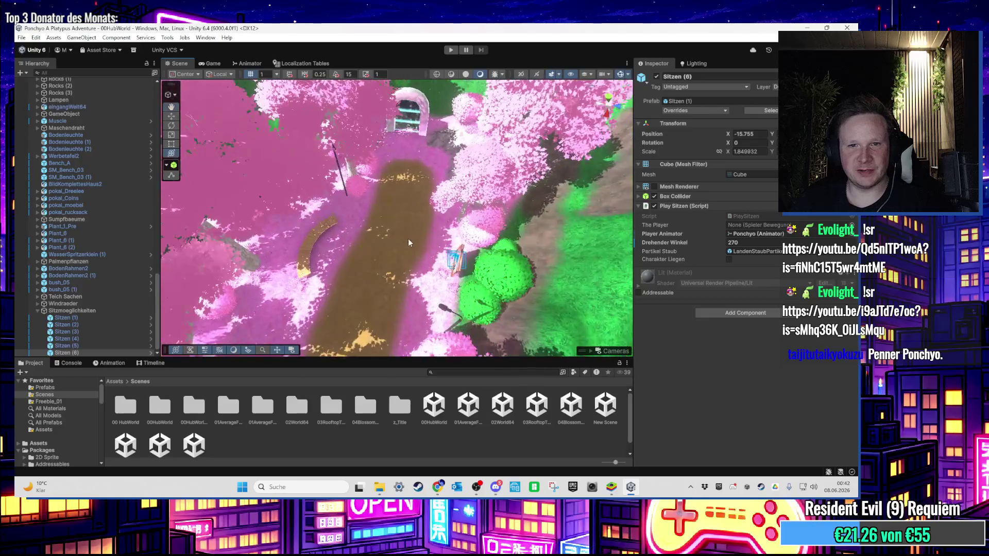
pyautogui.scroll(-10, 565, 229)
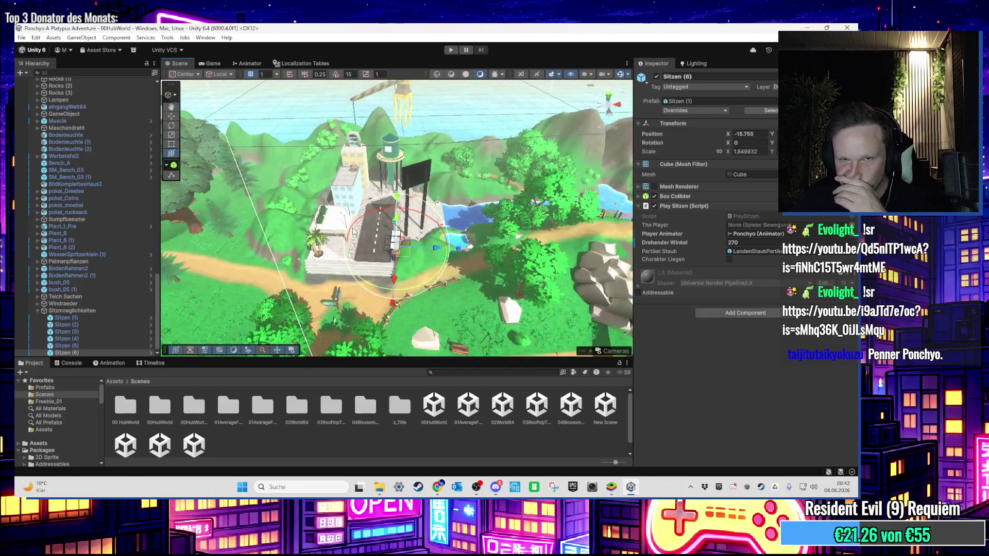
pyautogui.moveTo(414, 225)
pyautogui.mouseDown()
pyautogui.moveTo(430, 289)
pyautogui.moveTo(432, 138)
pyautogui.moveTo(392, 199)
pyautogui.moveTo(475, 156)
pyautogui.moveTo(537, 242)
pyautogui.moveTo(497, 233)
pyautogui.moveTo(520, 251)
pyautogui.moveTo(369, 221)
pyautogui.moveTo(345, 265)
pyautogui.moveTo(413, 252)
pyautogui.moveTo(345, 260)
pyautogui.moveTo(277, 201)
pyautogui.moveTo(397, 215)
pyautogui.moveTo(420, 308)
pyautogui.moveTo(444, 230)
pyautogui.mouseUp()
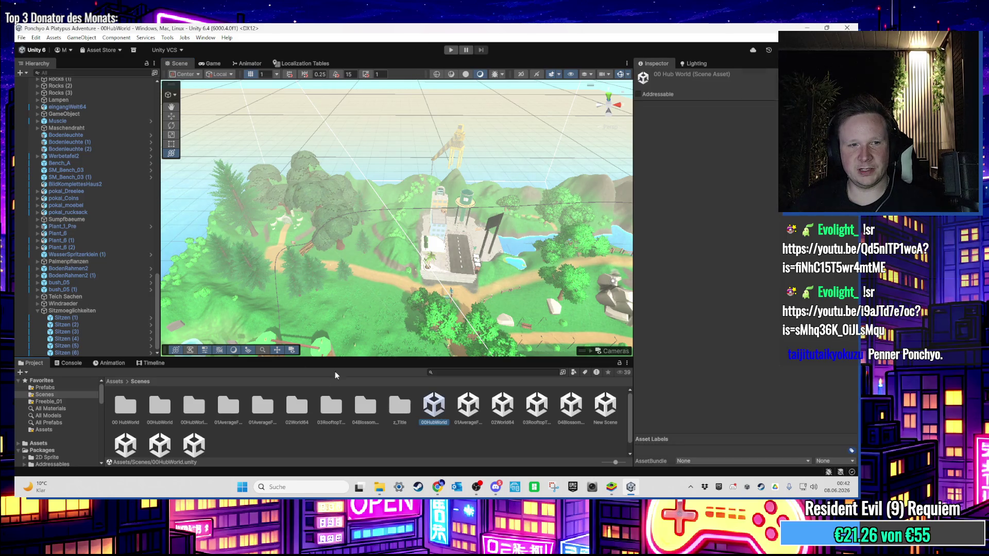
# Step: Open 01AverageFirstLevel and paste Sitzmoeglichkeiten at the bottom of its Hierarchy
pyautogui.click(467, 406)
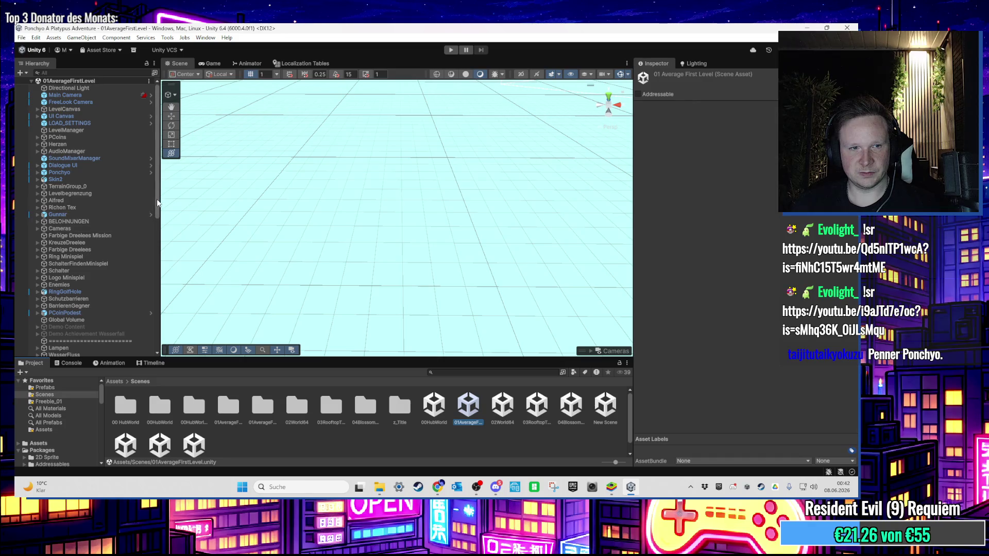
pyautogui.moveTo(157, 203); pyautogui.dragTo(166, 344)
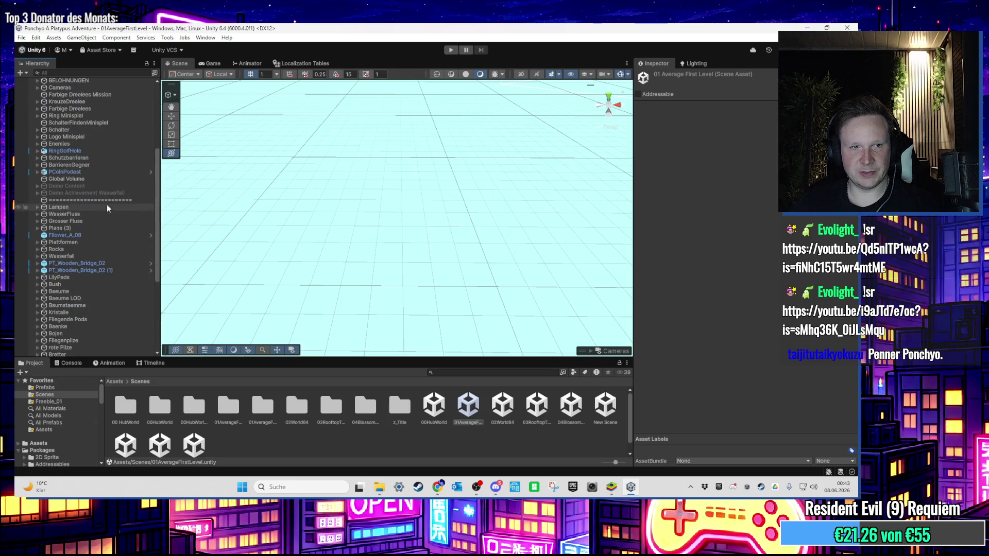
pyautogui.hotkey('ctrl', 'z')
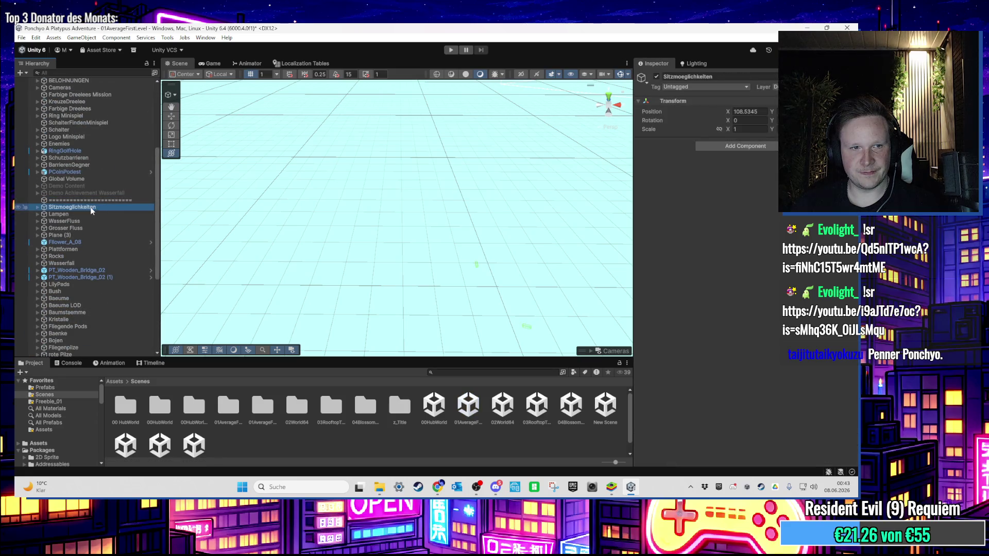
pyautogui.moveTo(122, 341); pyautogui.dragTo(112, 356)
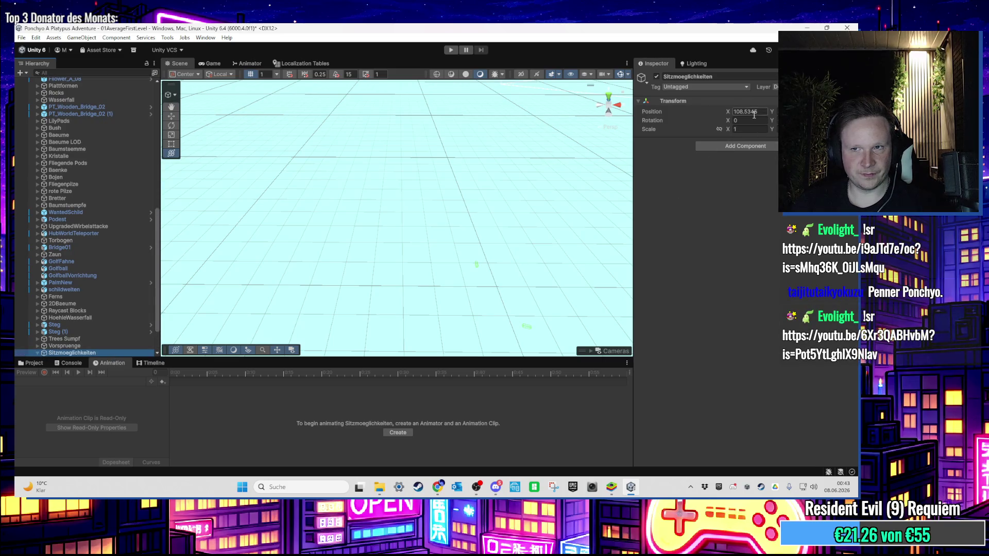
# Step: Select the group's Sitzen triggers and frame Sitzen (1) in the scene
pyautogui.scroll(-3, 144, 270)
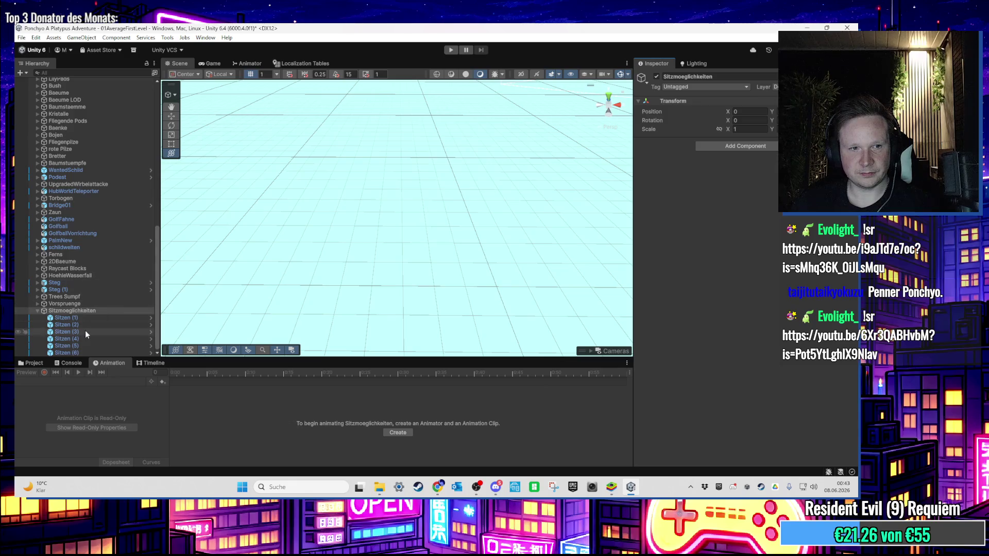
pyautogui.click(85, 326)
pyautogui.keyDown('shift'); pyautogui.click(87, 350); pyautogui.keyUp('shift')
pyautogui.scroll(1, 86, 350)
pyautogui.doubleClick(84, 350)
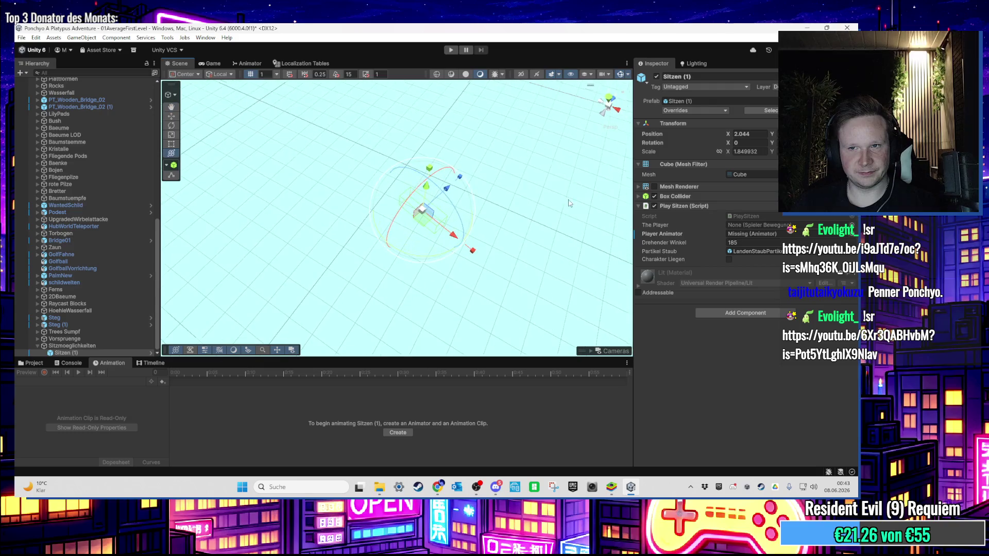
# Step: Show Sitzen (1)'s Mesh Renderer, move it onto a bench and widen X to about 2.16
pyautogui.click(652, 190)
pyautogui.click(654, 187)
pyautogui.scroll(-1, 653, 190)
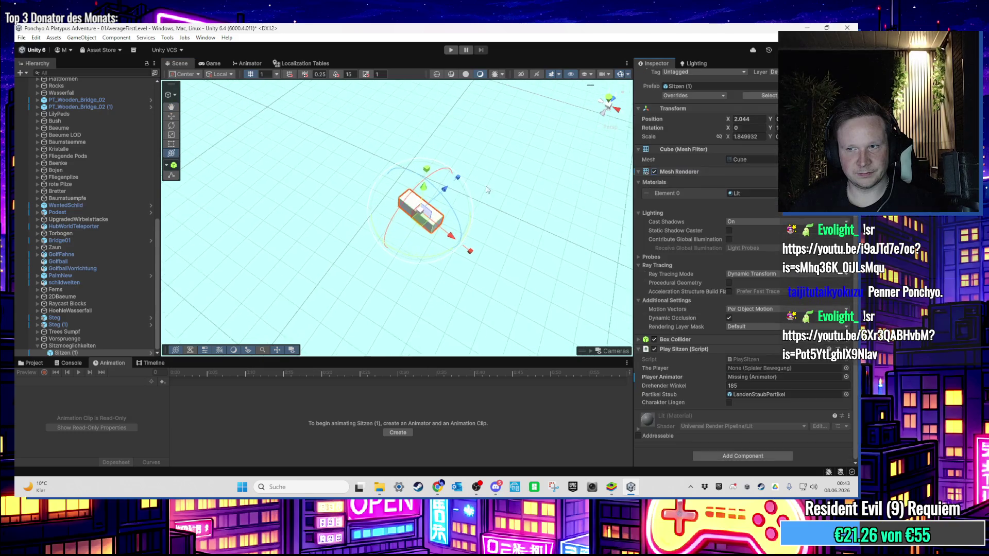
pyautogui.moveTo(467, 215)
pyautogui.mouseDown()
pyautogui.moveTo(398, 252)
pyautogui.moveTo(309, 330)
pyautogui.moveTo(443, 222)
pyautogui.moveTo(482, 203)
pyautogui.moveTo(361, 286)
pyautogui.moveTo(337, 318)
pyautogui.moveTo(377, 323)
pyautogui.moveTo(422, 307)
pyautogui.moveTo(464, 176)
pyautogui.moveTo(418, 154)
pyautogui.moveTo(427, 217)
pyautogui.mouseUp()
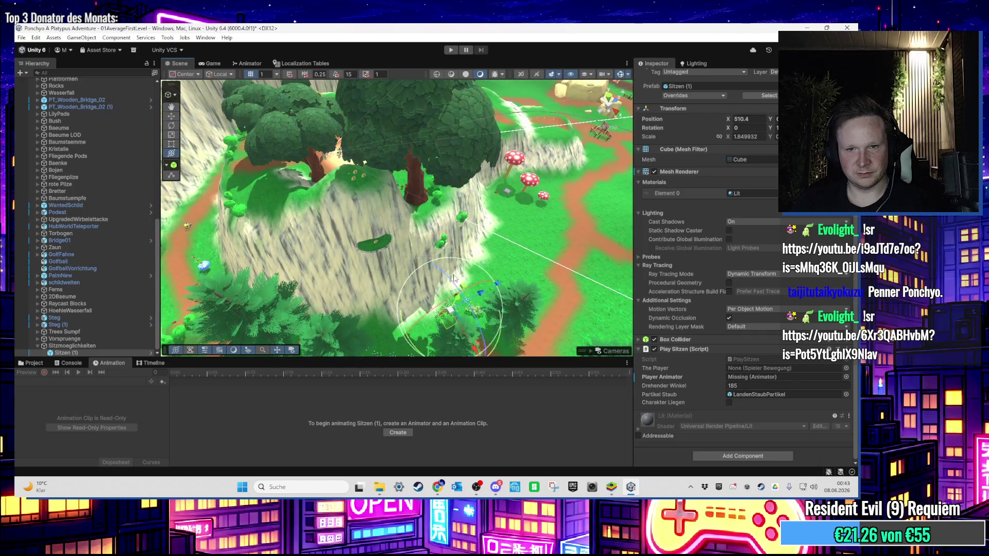
pyautogui.moveTo(454, 279); pyautogui.dragTo(612, 256)
pyautogui.moveTo(449, 285); pyautogui.dragTo(436, 290)
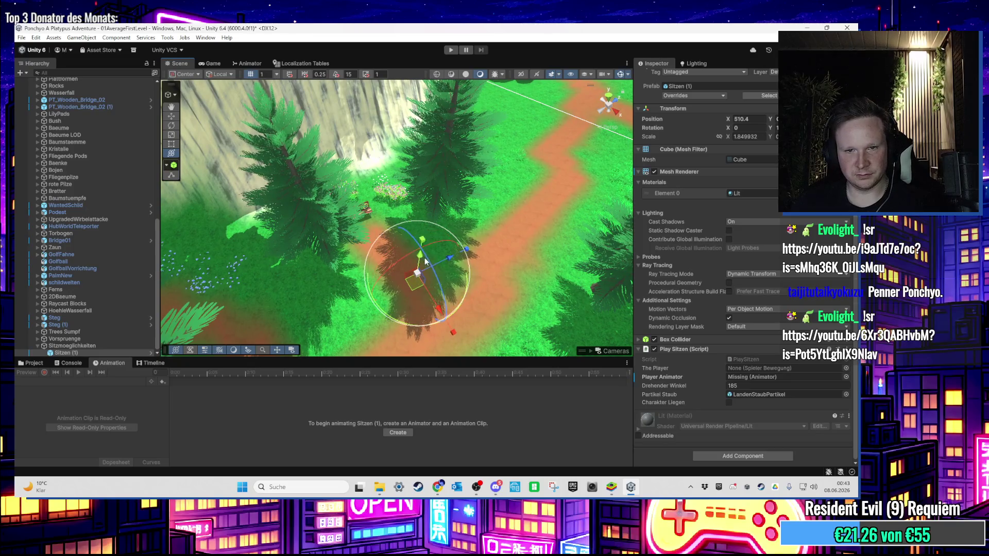
pyautogui.moveTo(441, 228)
pyautogui.mouseDown()
pyautogui.moveTo(445, 210)
pyautogui.moveTo(362, 282)
pyautogui.mouseUp()
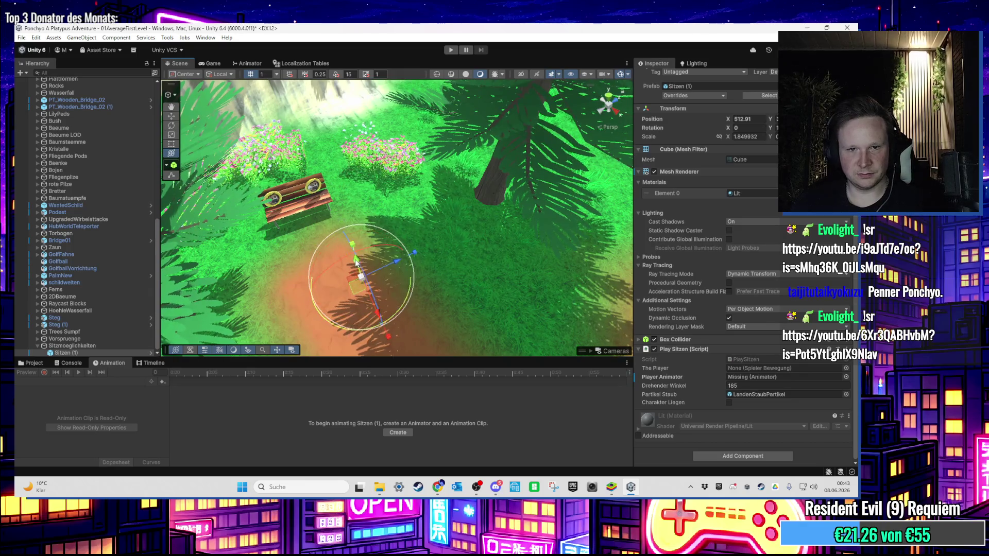
pyautogui.scroll(5, 356, 262)
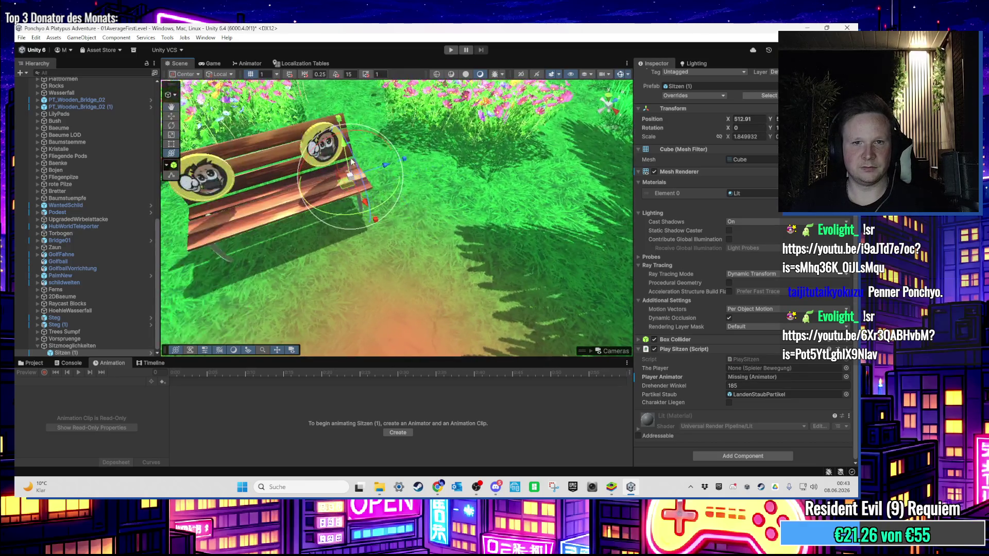
pyautogui.scroll(-5, 361, 129)
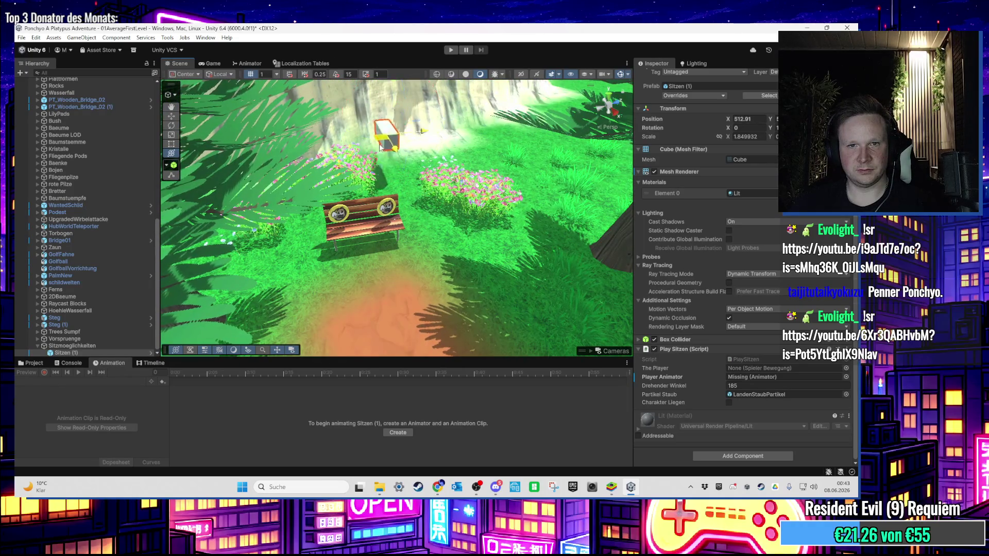
pyautogui.scroll(5, 529, 199)
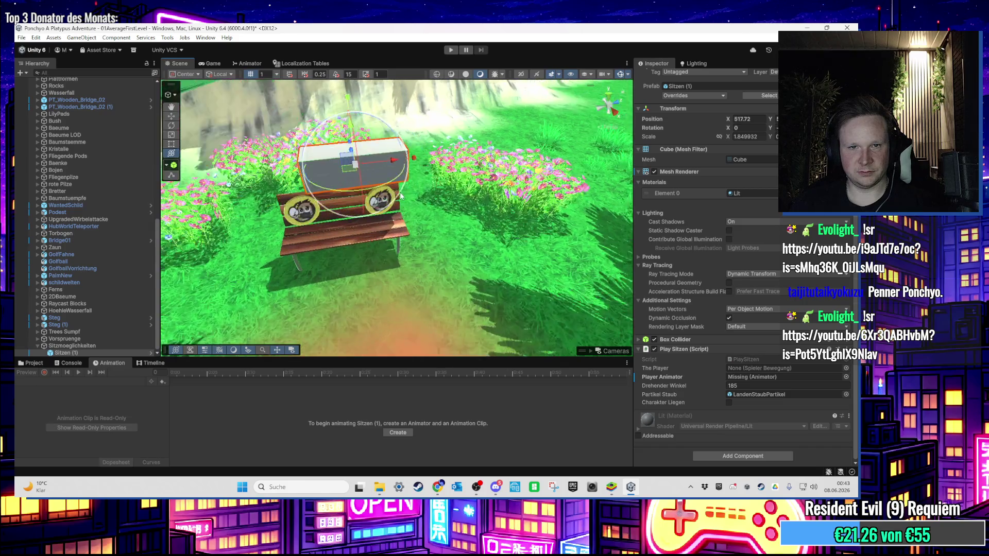
pyautogui.scroll(-3, 368, 305)
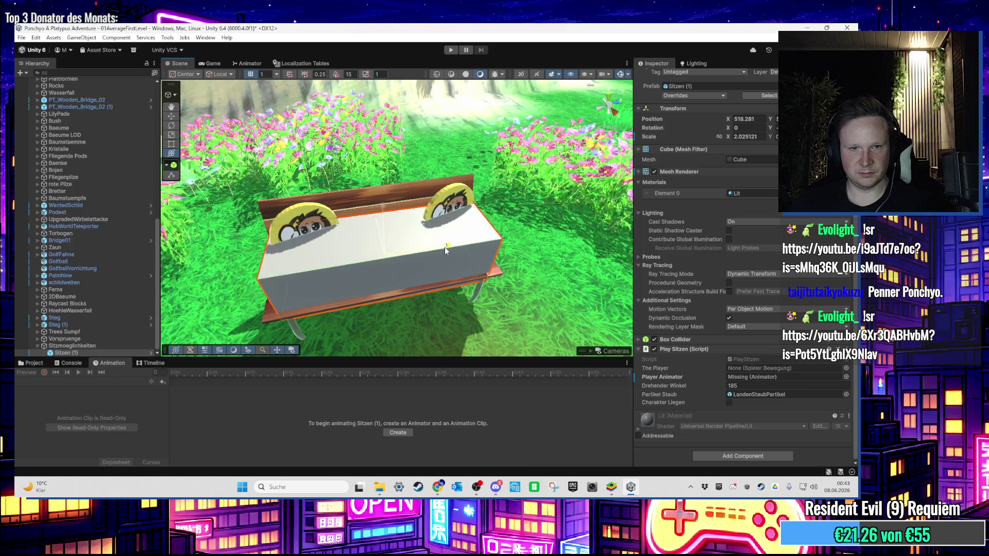
pyautogui.moveTo(444, 246)
pyautogui.mouseDown()
pyautogui.moveTo(454, 248)
pyautogui.moveTo(423, 254)
pyautogui.moveTo(383, 225)
pyautogui.mouseUp()
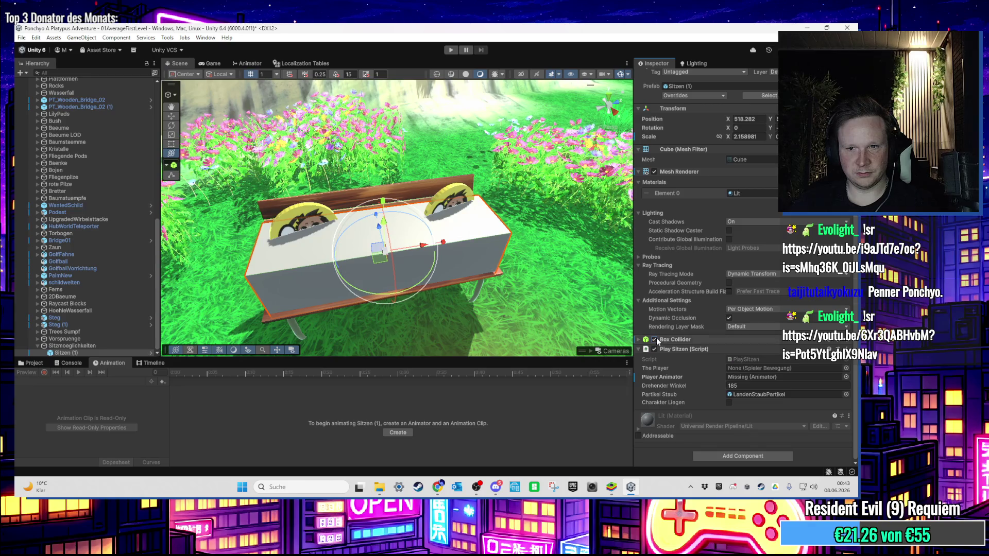
# Step: Hide the trigger's Mesh Renderer and set Sitzen (1)'s Drehender Winkel to 90
pyautogui.click(654, 172)
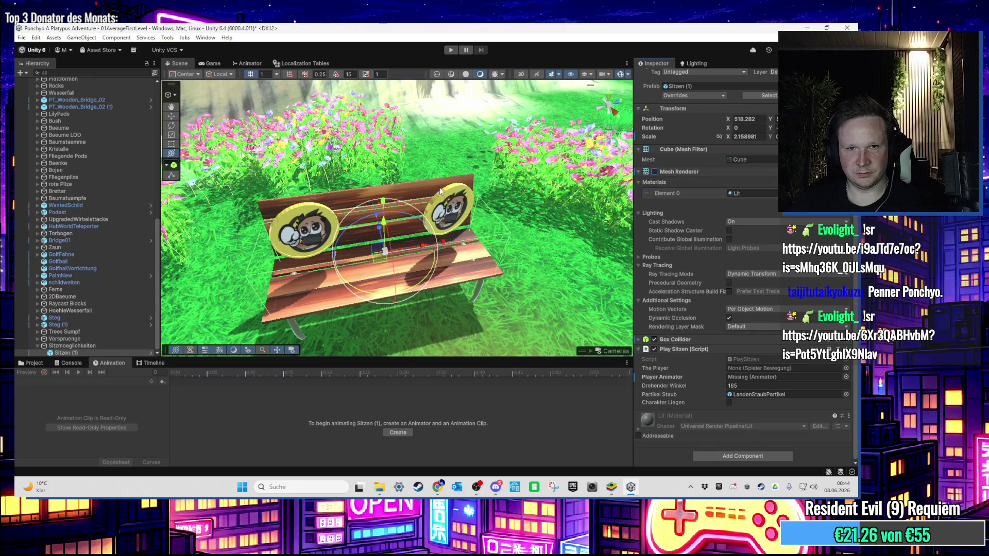
pyautogui.click(440, 191)
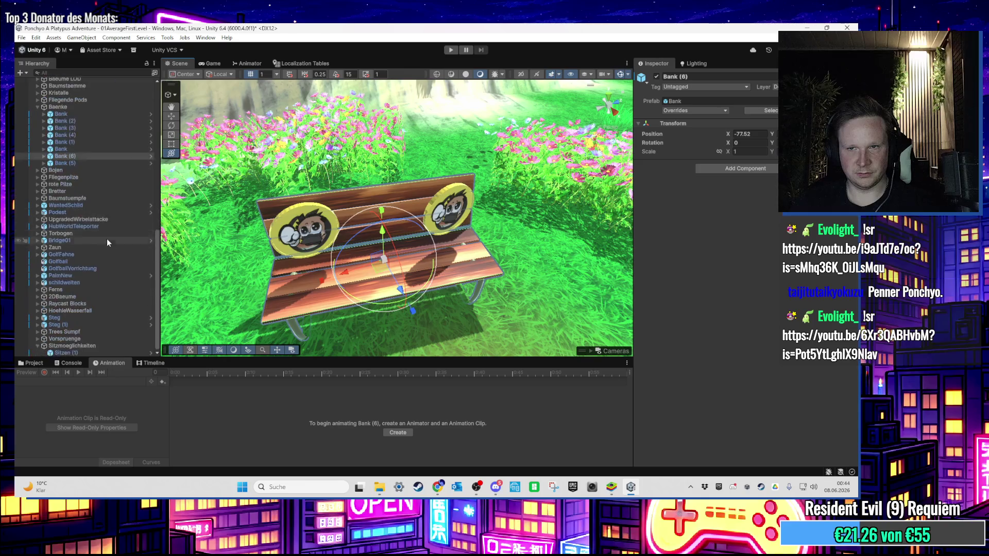
pyautogui.click(104, 353)
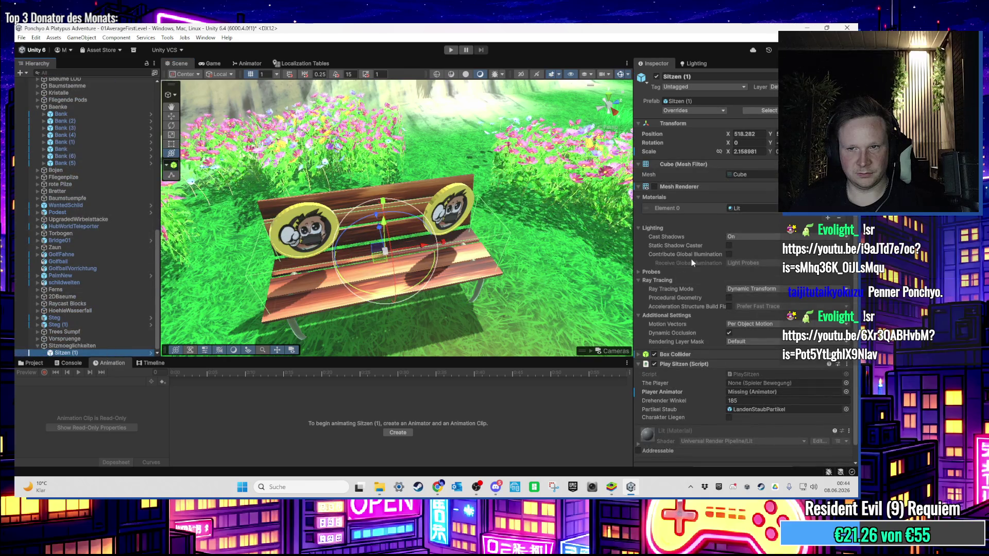
pyautogui.write('90')
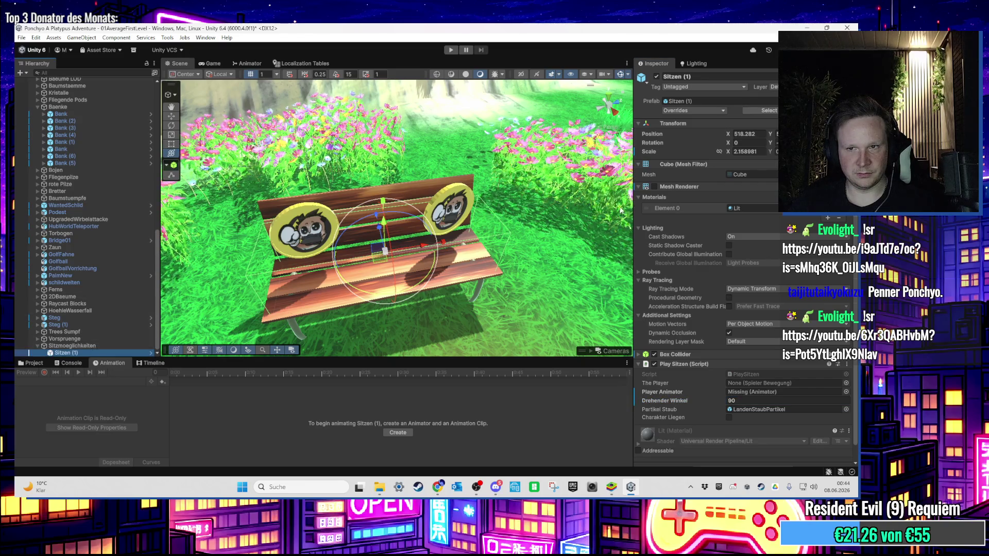
pyautogui.hotkey('ctrl', 'z')
pyautogui.doubleClick(79, 354)
pyautogui.moveTo(411, 231)
pyautogui.mouseDown()
pyautogui.moveTo(439, 240)
pyautogui.moveTo(248, 298)
pyautogui.mouseUp()
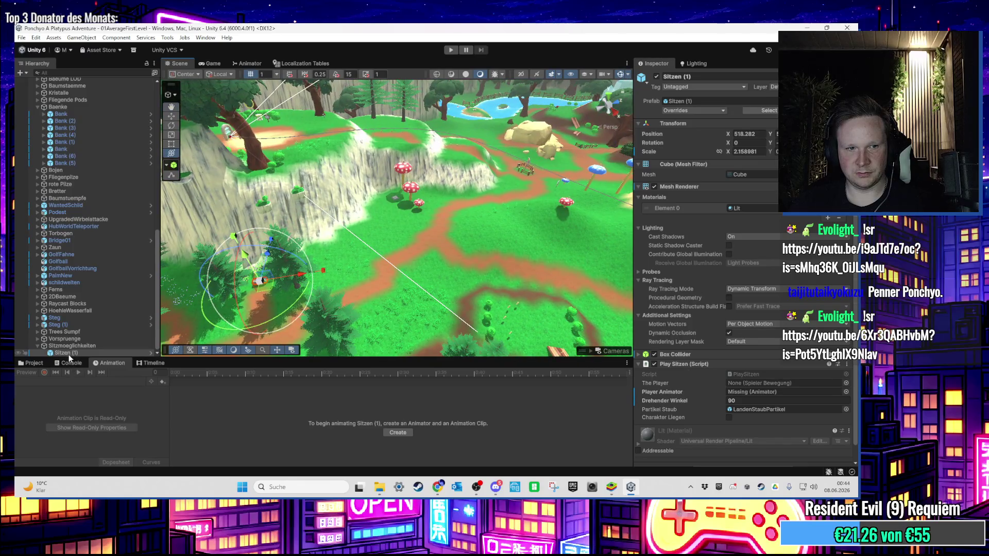
pyautogui.click(102, 354)
# Step: Duplicate Sitzen (1) as Sitzen (2) and align it over the bench by the hedge
pyautogui.hotkey('ctrl', 'd')
pyautogui.moveTo(268, 296); pyautogui.dragTo(530, 227)
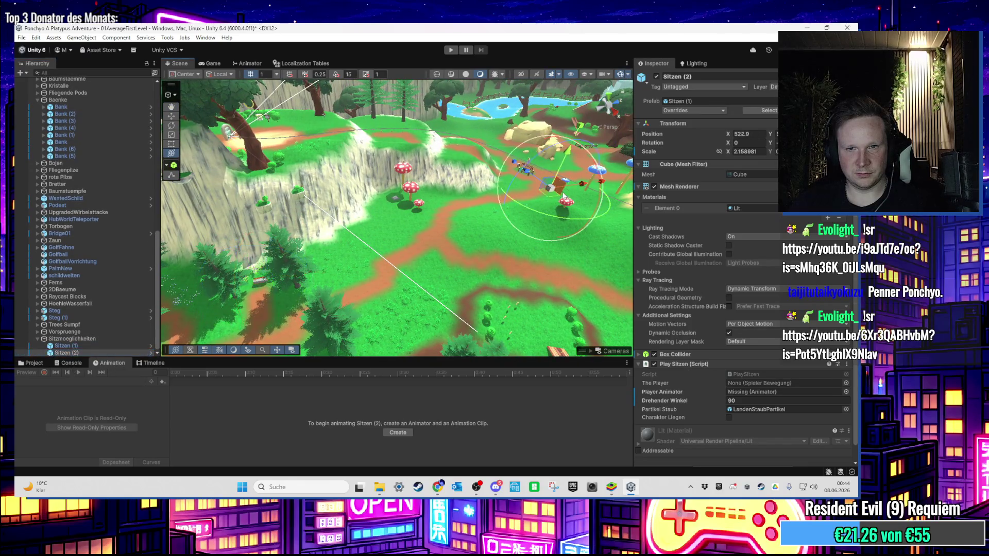
pyautogui.press('f')
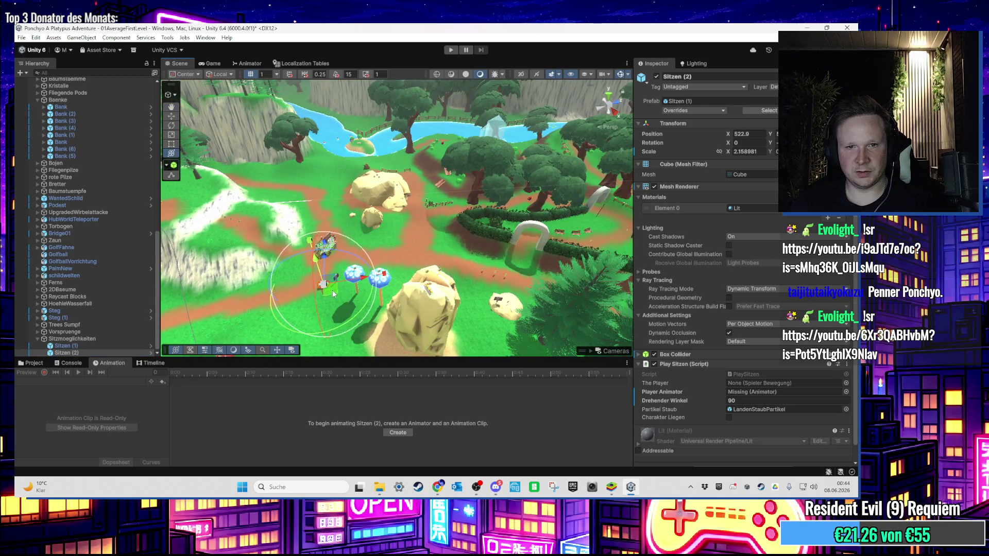
pyautogui.moveTo(333, 289); pyautogui.dragTo(331, 285)
pyautogui.press('f')
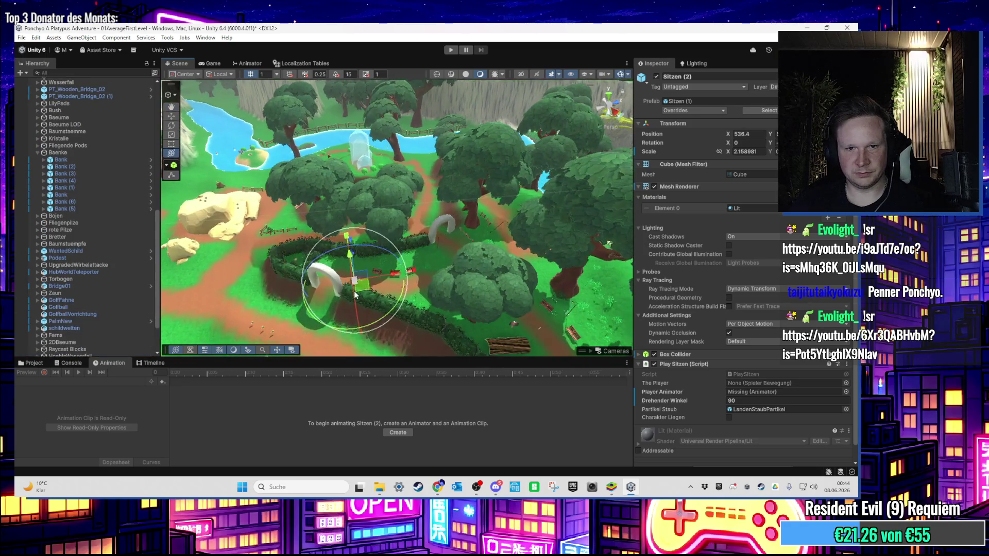
pyautogui.press('f')
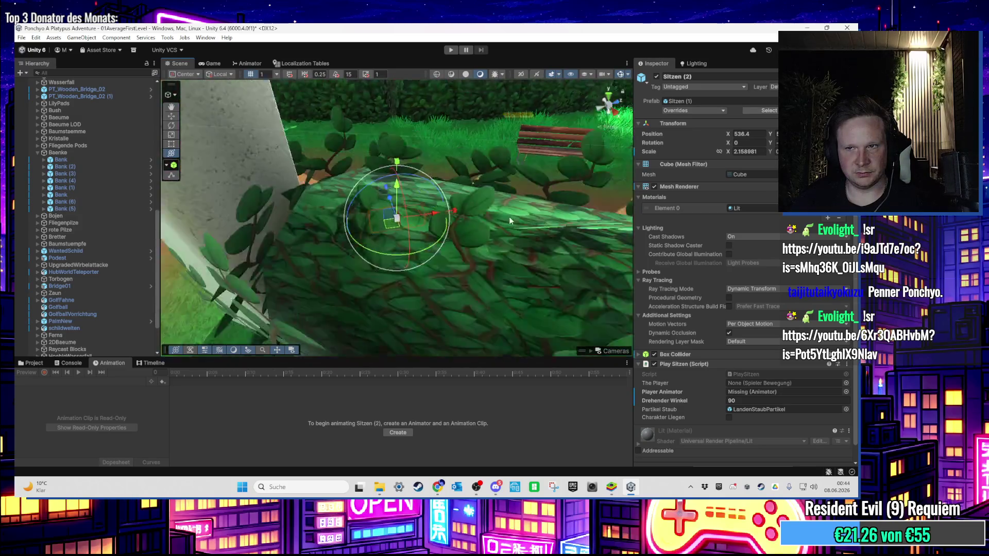
pyautogui.moveTo(444, 278); pyautogui.dragTo(455, 275)
pyautogui.press('f')
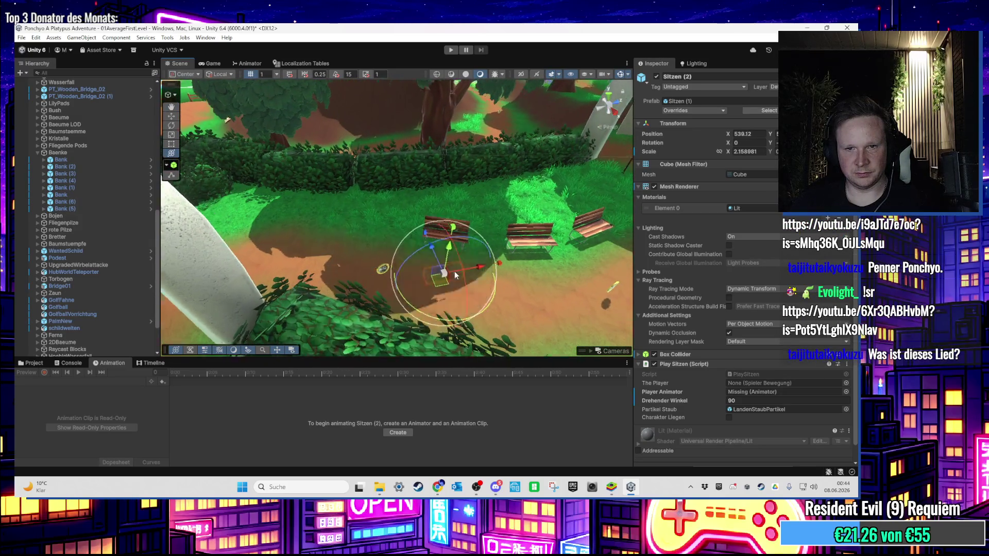
pyautogui.press('f')
pyautogui.press('f')
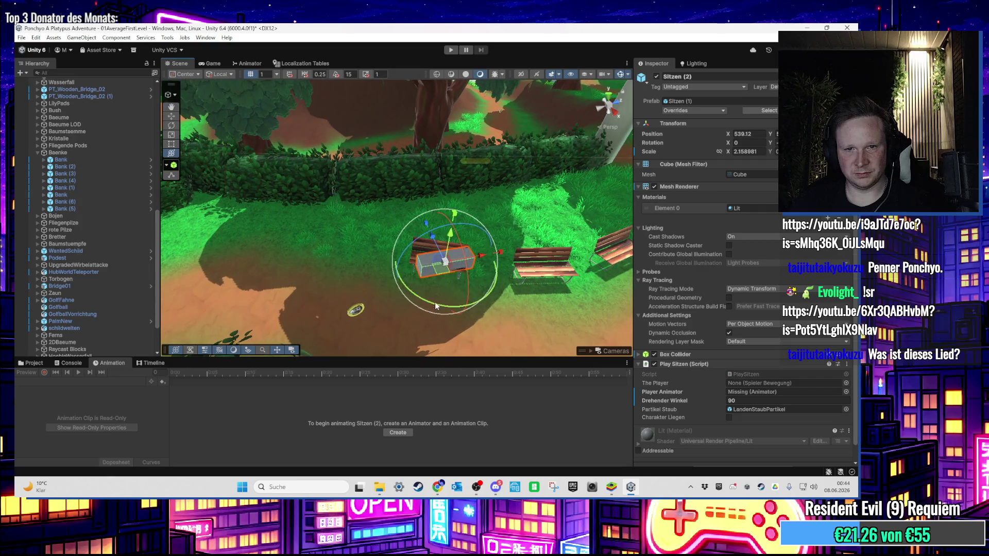
pyautogui.press('f')
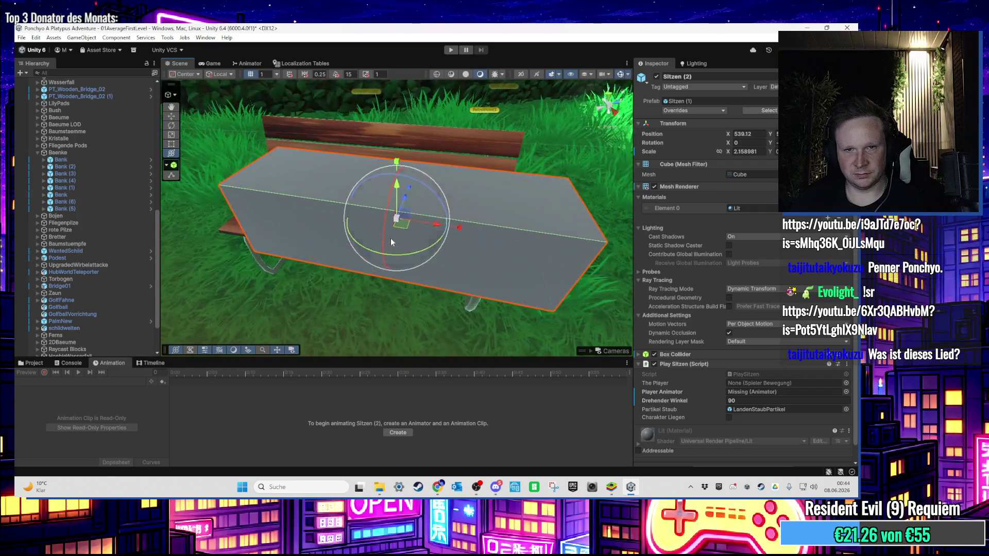
pyautogui.moveTo(374, 190); pyautogui.dragTo(379, 232)
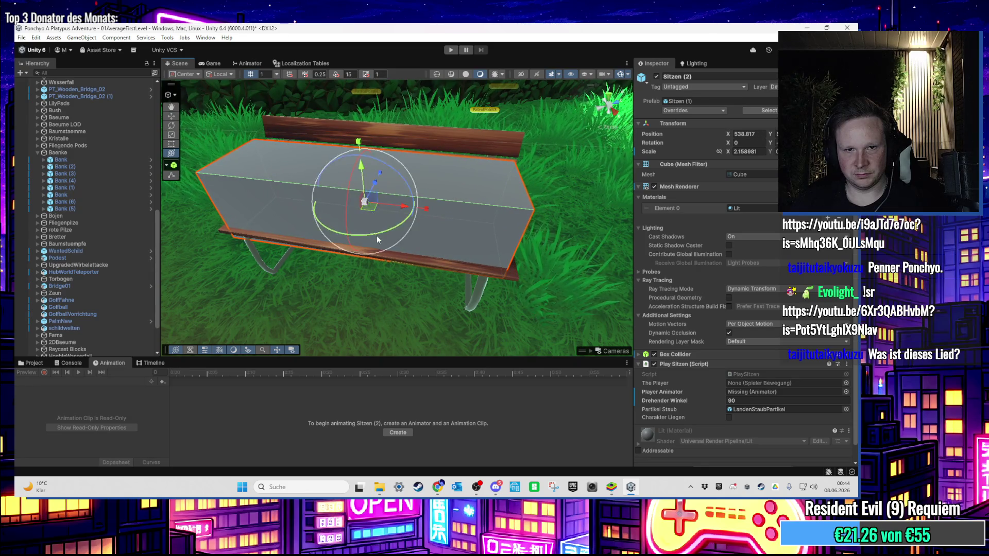
pyautogui.moveTo(399, 209); pyautogui.dragTo(401, 207)
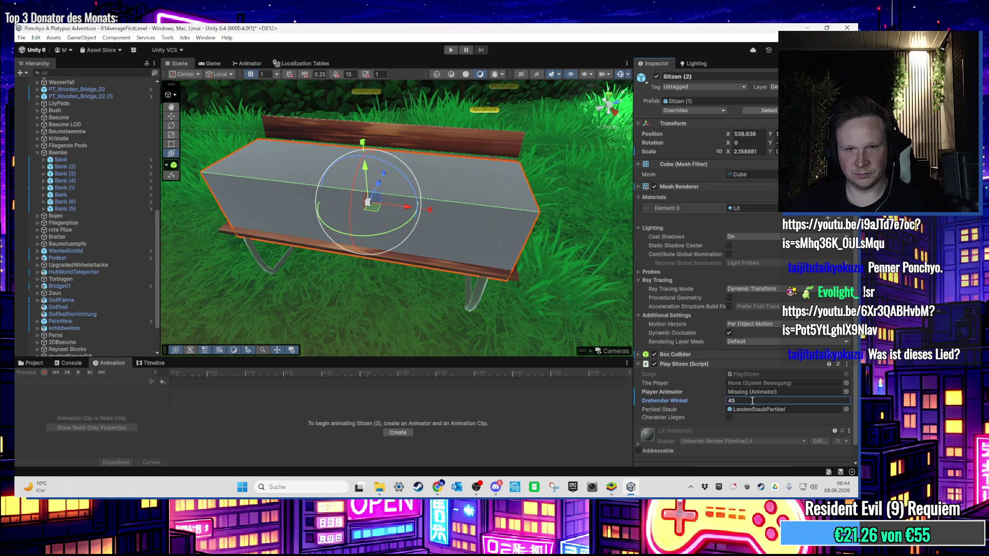
pyautogui.scroll(-10, 428, 247)
# Step: Duplicate it as Sitzen (3) onto the middle bench and make another copy
pyautogui.hotkey('ctrl', 'd')
pyautogui.moveTo(370, 233)
pyautogui.mouseDown()
pyautogui.moveTo(510, 249)
pyautogui.moveTo(443, 296)
pyautogui.moveTo(409, 267)
pyautogui.mouseUp()
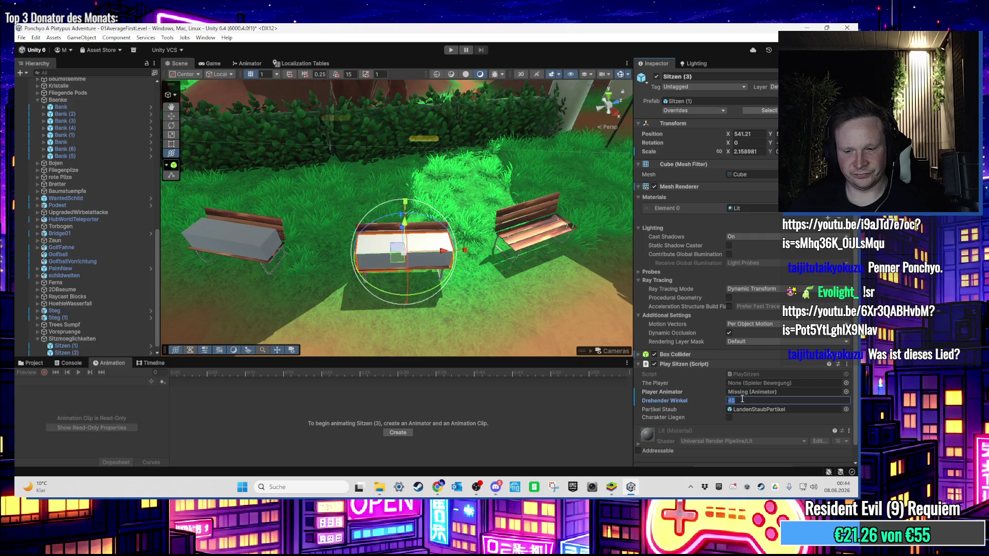
pyautogui.hotkey('ctrl', 'd')
# Step: Move Sitzen (4) onto the right bench with a 115 angle and start a play test
pyautogui.scroll(-3, 377, 298)
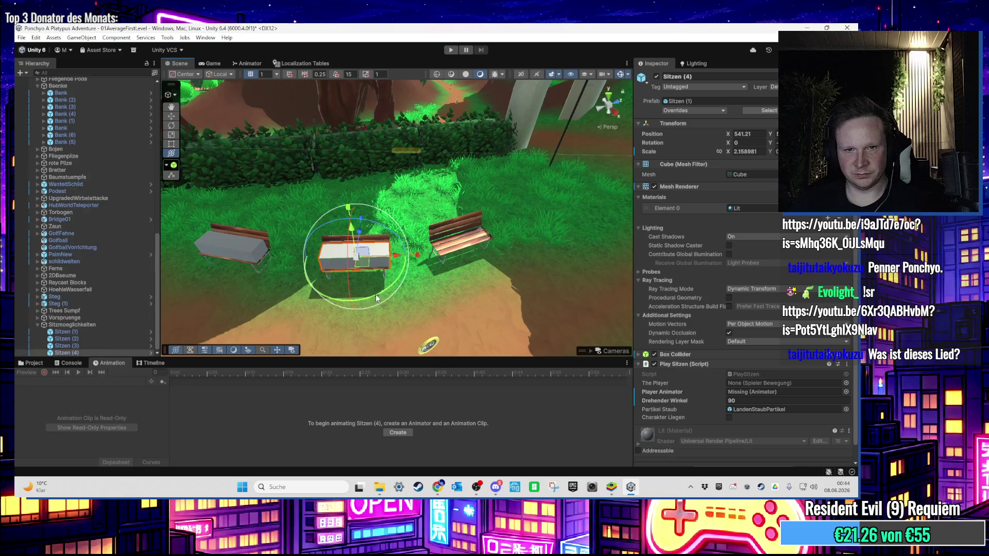
pyautogui.moveTo(356, 258); pyautogui.dragTo(453, 239)
pyautogui.scroll(1, 464, 275)
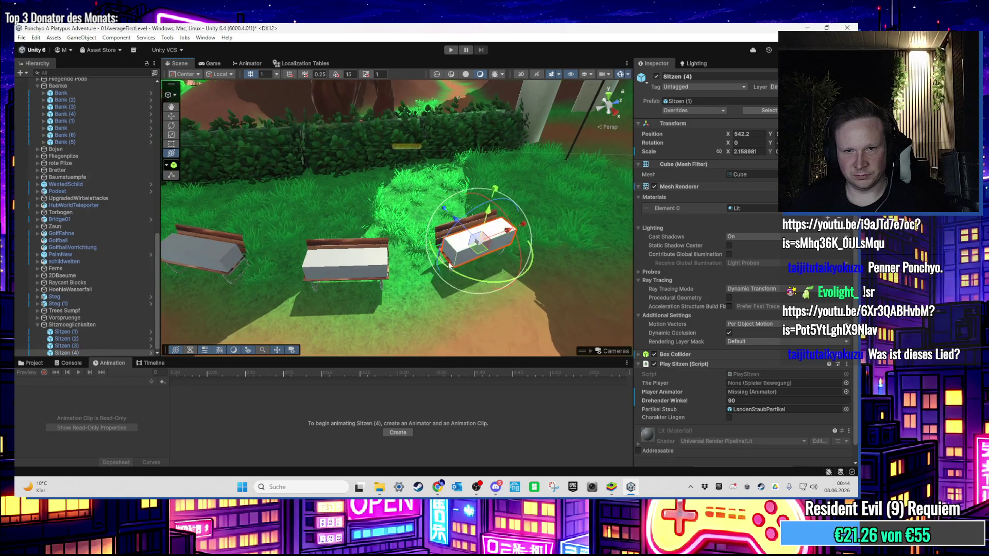
pyautogui.scroll(2, 420, 294)
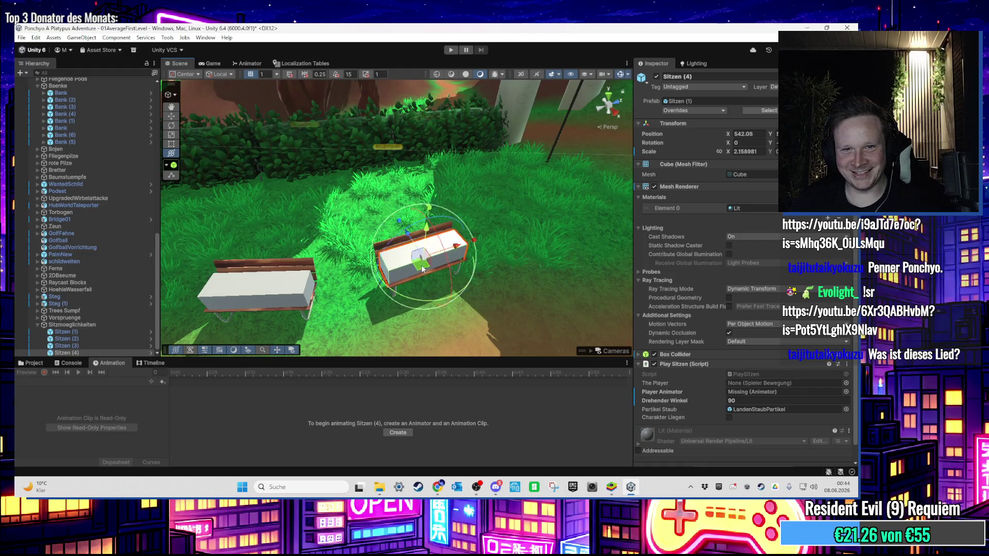
pyautogui.press('f')
pyautogui.write('115')
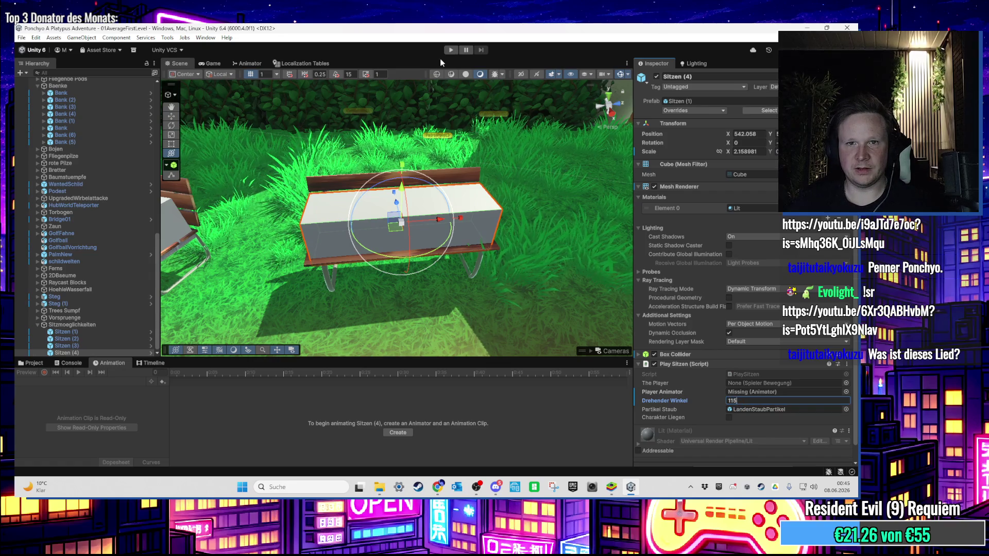
pyautogui.click(451, 50)
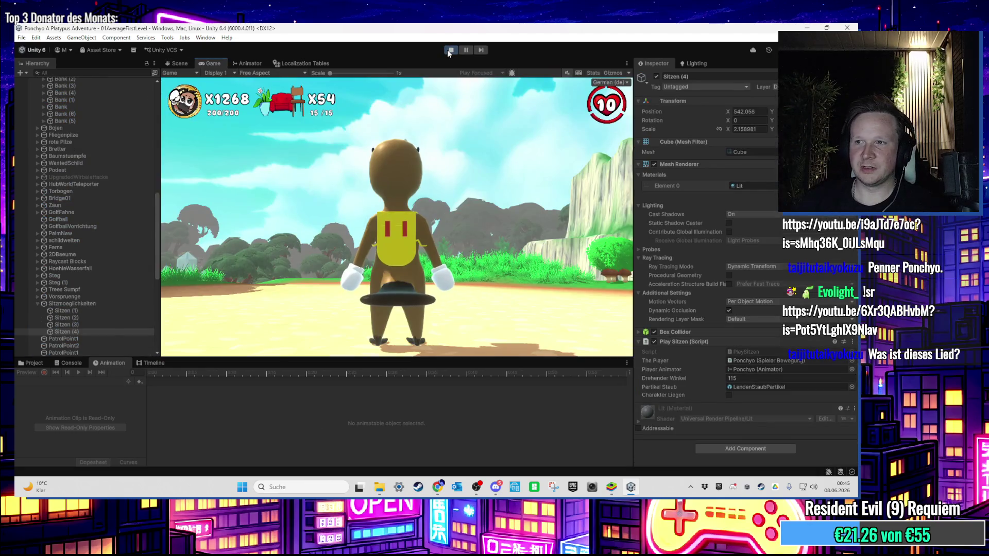
# Step: Walk the character up the slope and sit it on a bench
pyautogui.press('w')
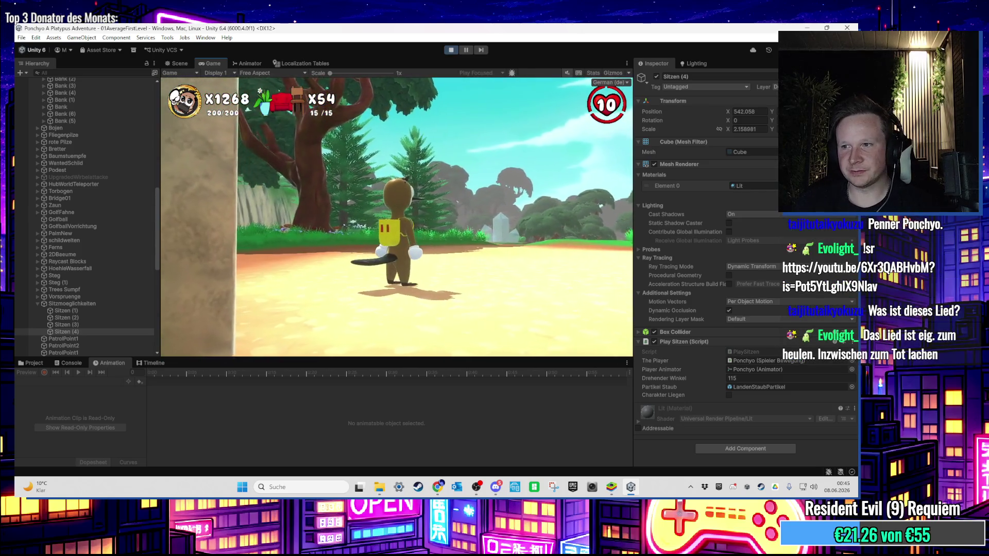
pyautogui.press('w')
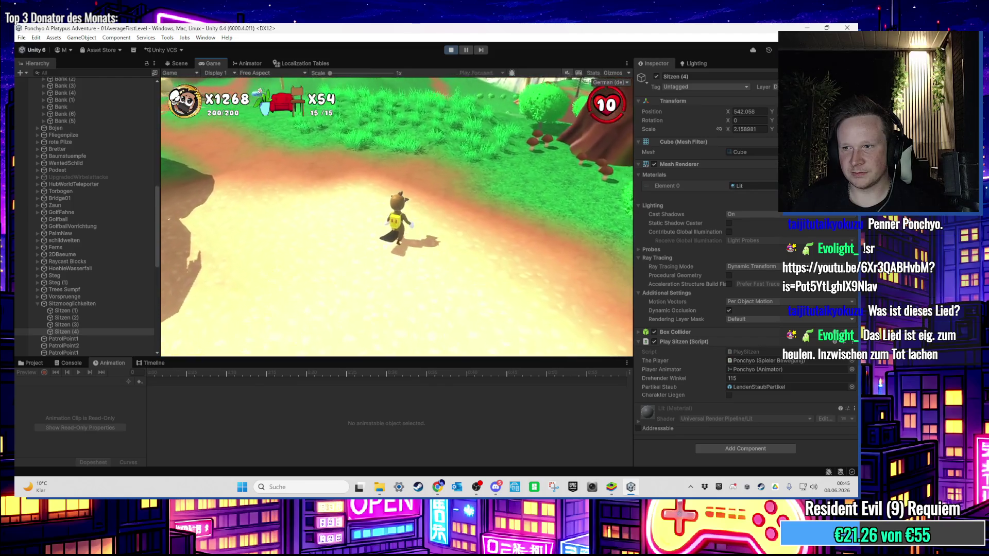
pyautogui.press('a')
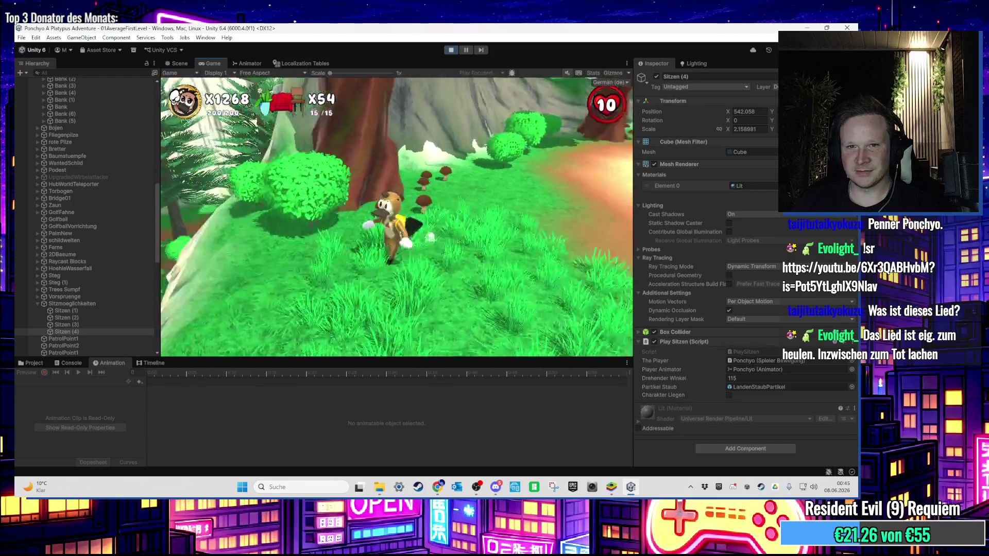
pyautogui.press('w')
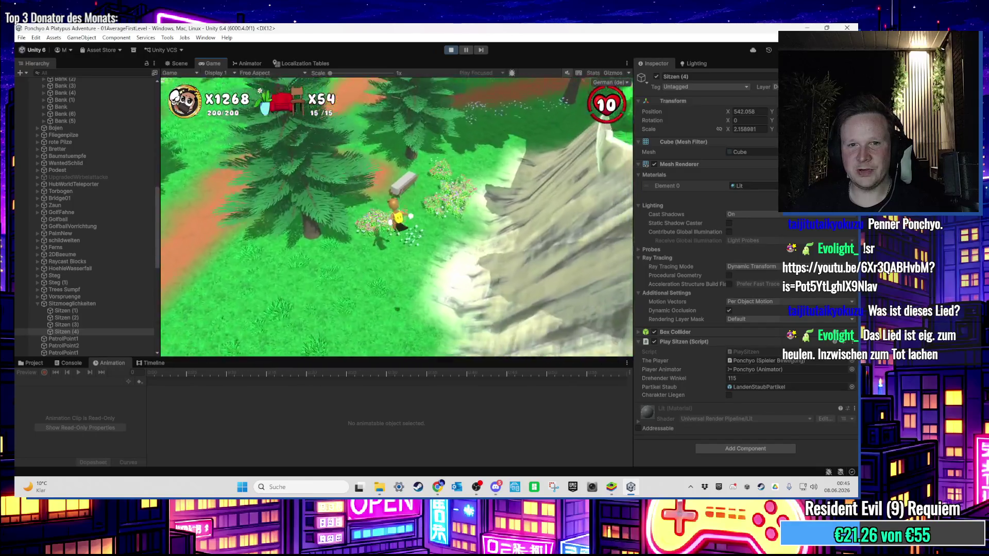
pyautogui.press('w')
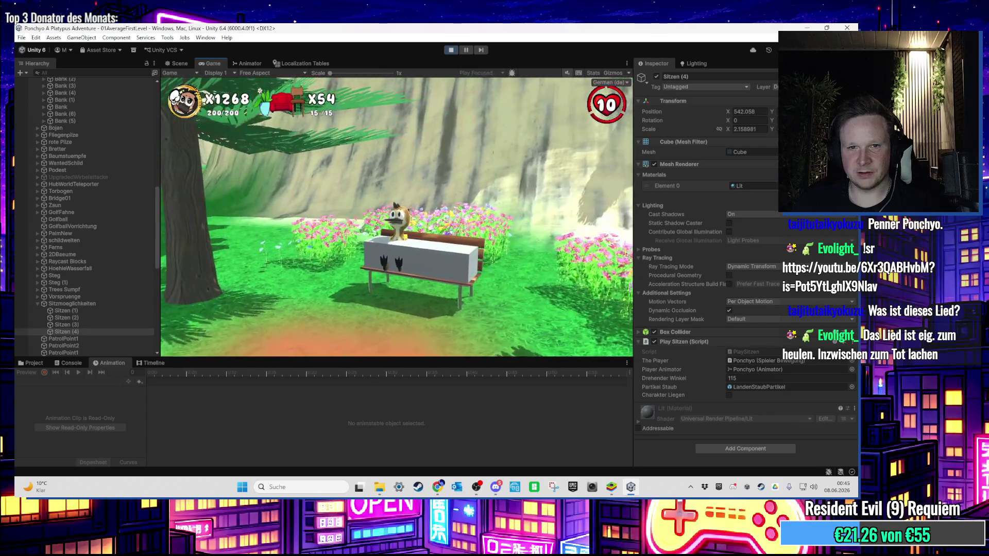
# Step: Change Sitzen (1)'s Drehender Winkel from 85 to 100 and stand the character back up
pyautogui.press('super')
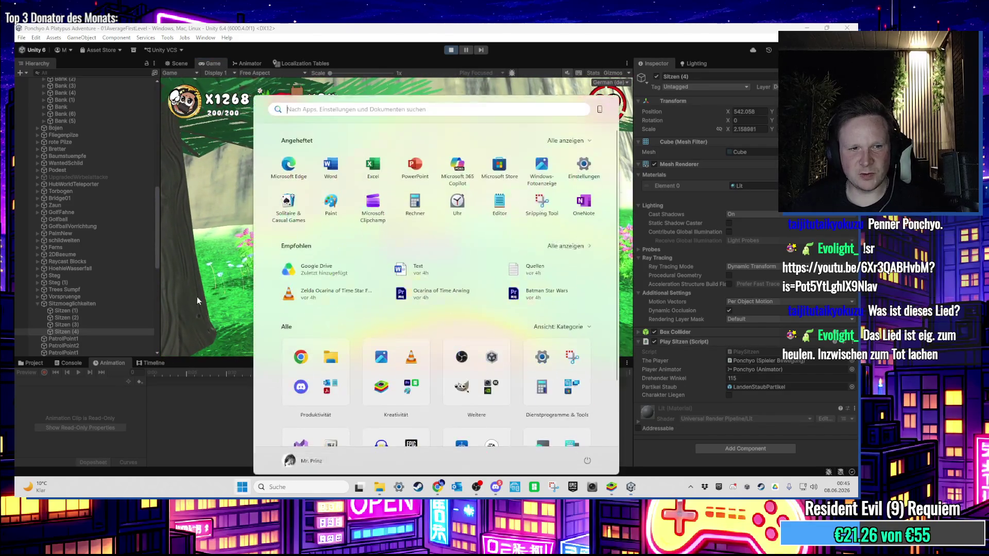
pyautogui.click(116, 315)
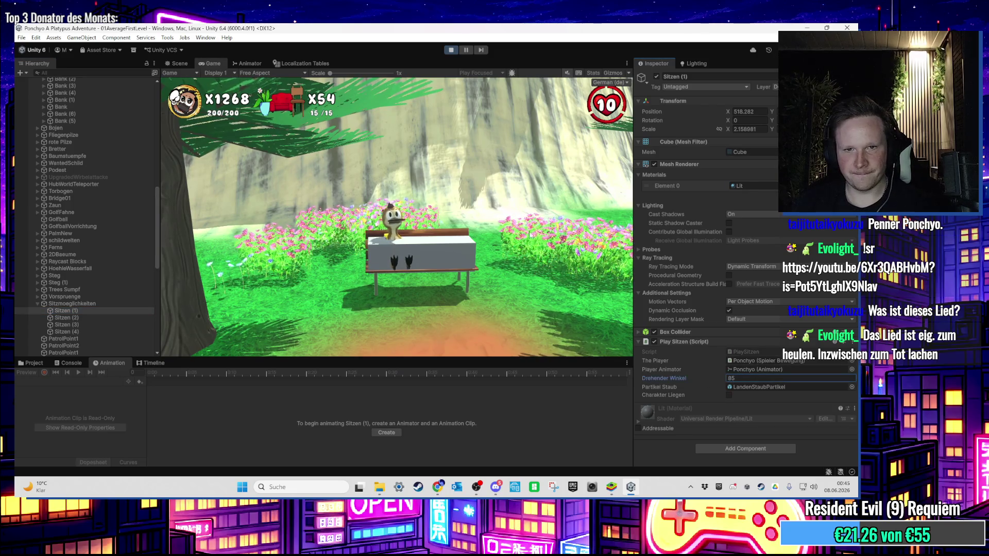
pyautogui.press('super')
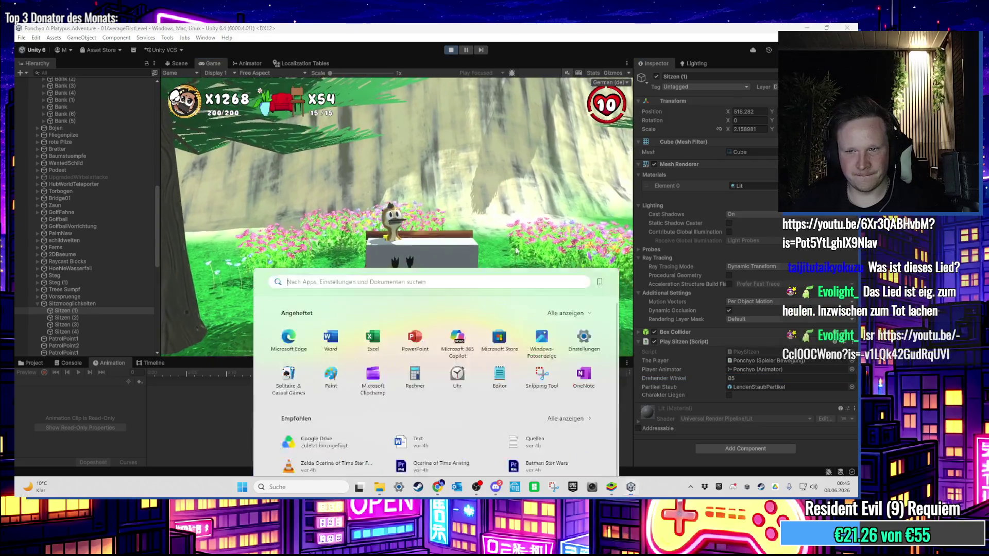
pyautogui.click(516, 251)
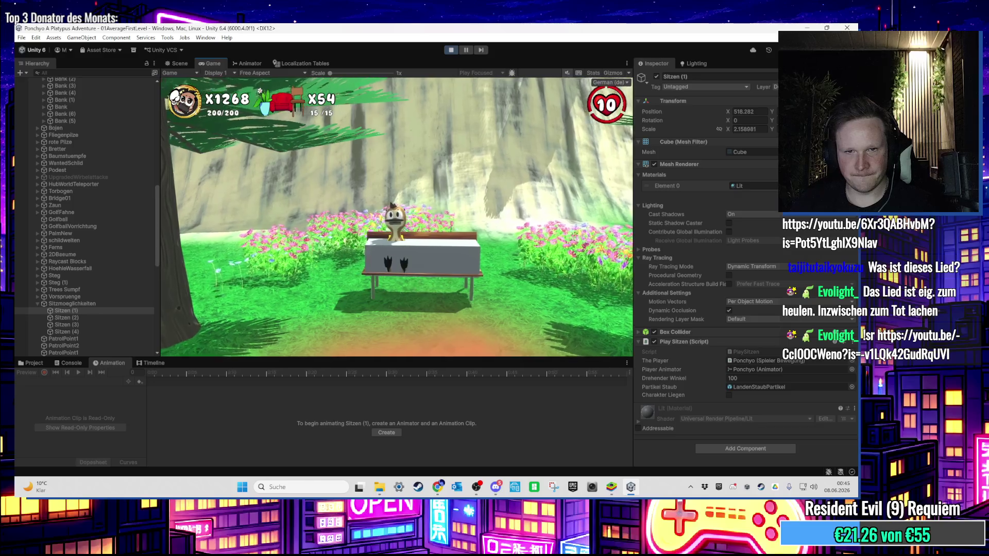
pyautogui.press('w')
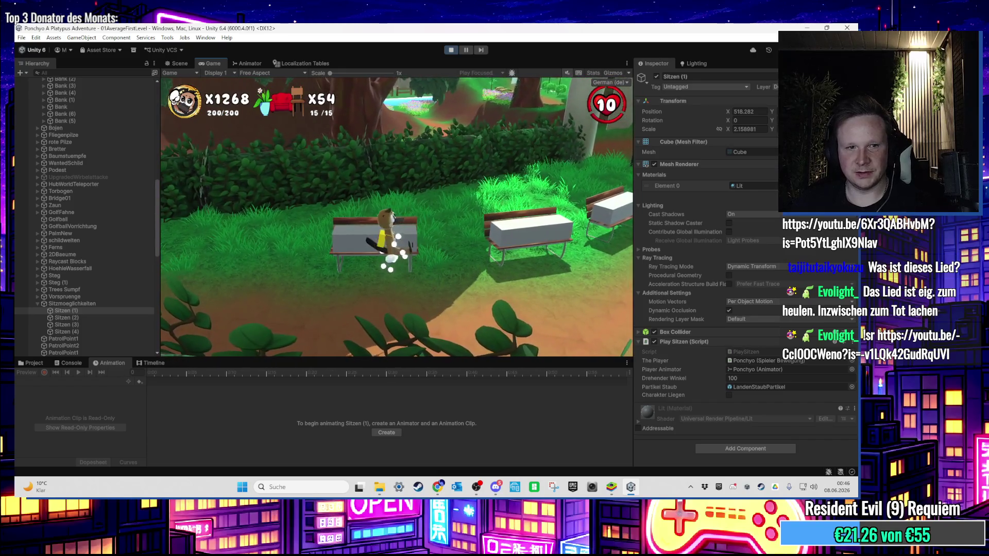
pyautogui.press('super')
# Step: Select Sitzen (2) and set its Drehender Winkel to 90
pyautogui.click(110, 316)
pyautogui.click(107, 322)
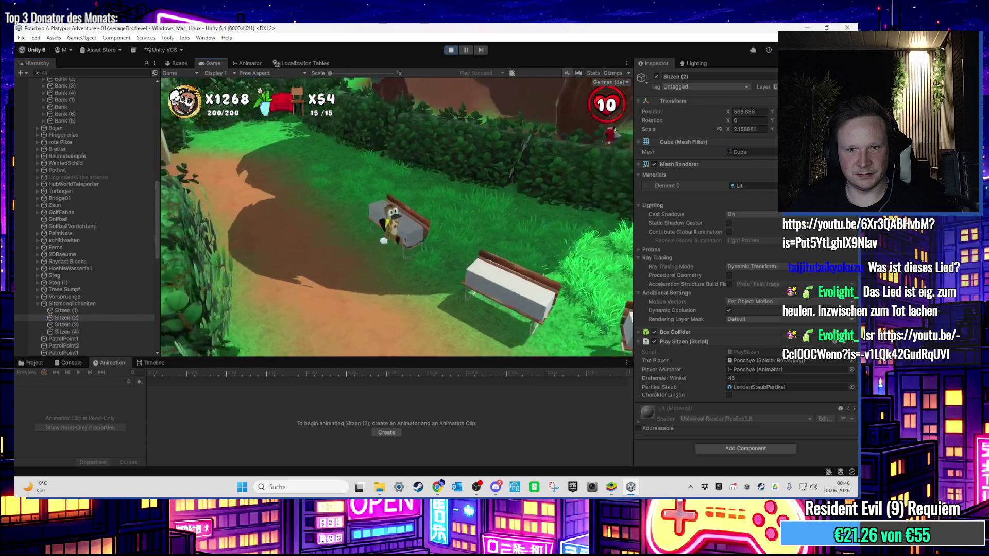
pyautogui.press('super')
pyautogui.click(704, 375)
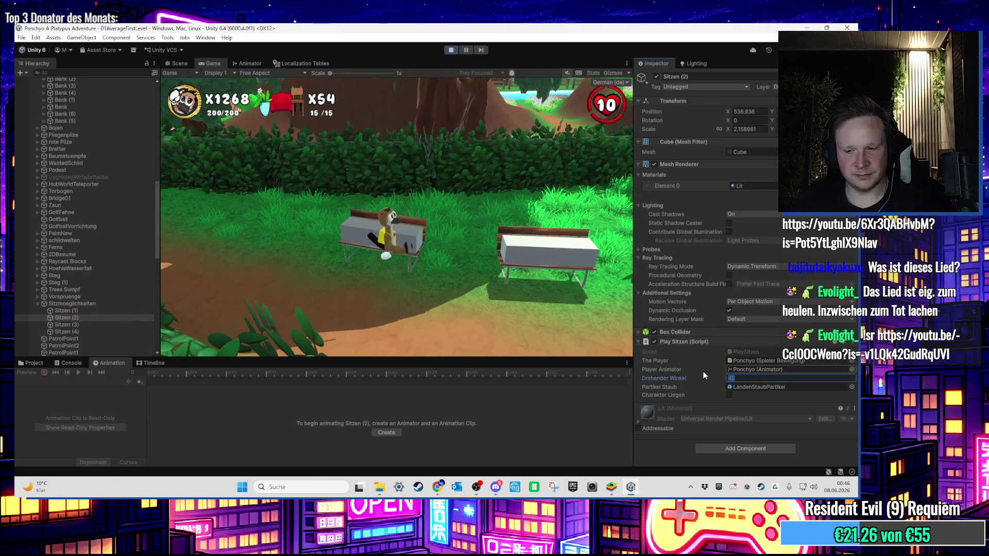
pyautogui.write('90')
pyautogui.press('Return')
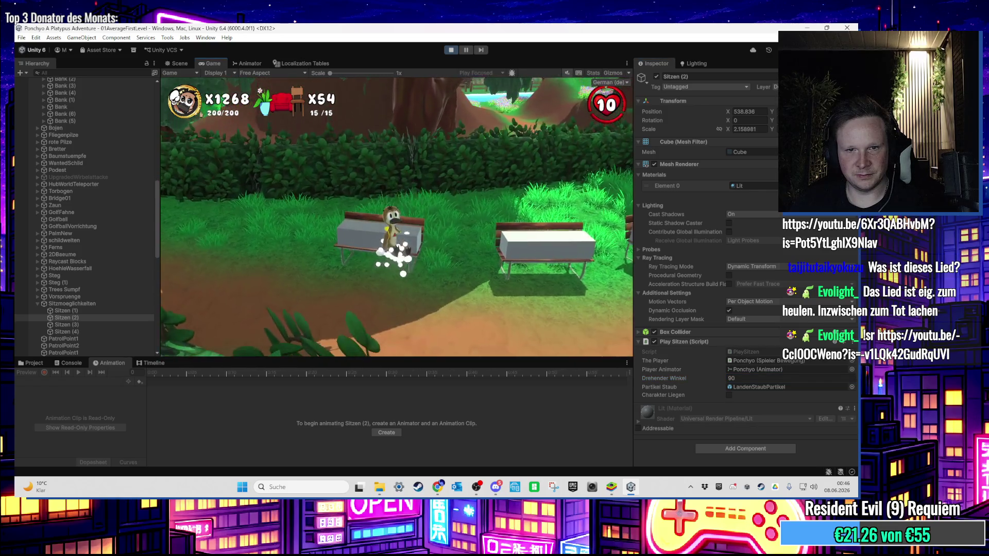
# Step: Raise Sitzen (2)'s angle through 120 to 130, then stop the play test
pyautogui.press('super')
pyautogui.click(812, 379)
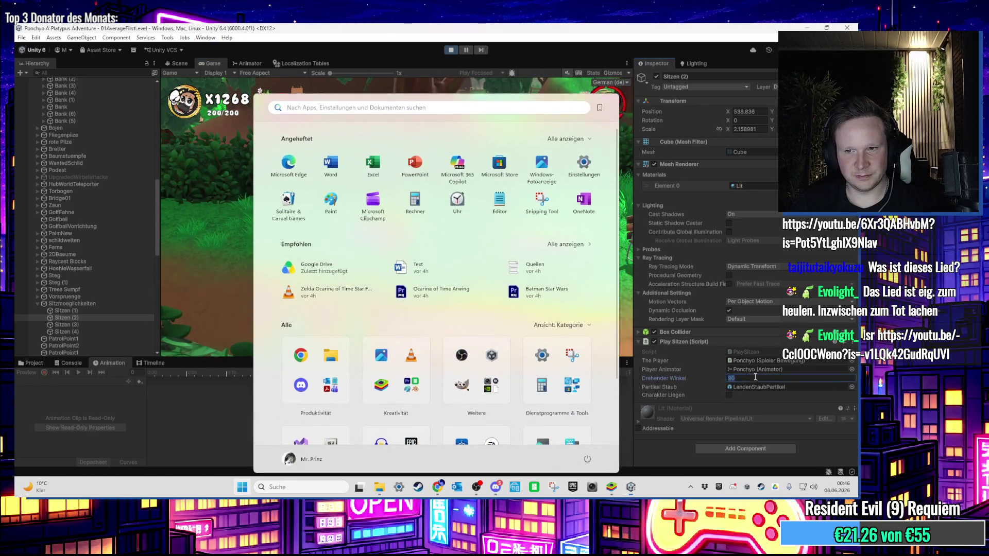
pyautogui.write('12')
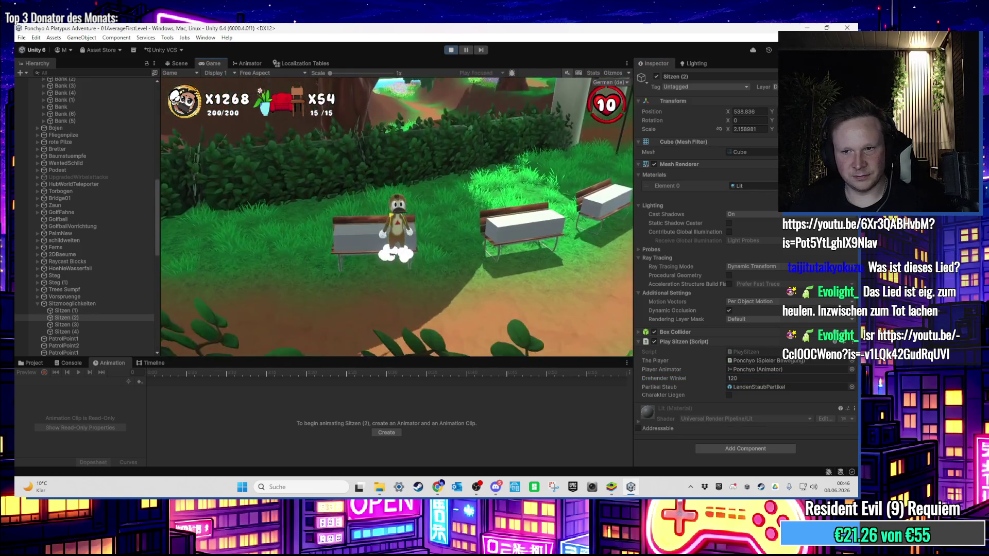
pyautogui.press('super')
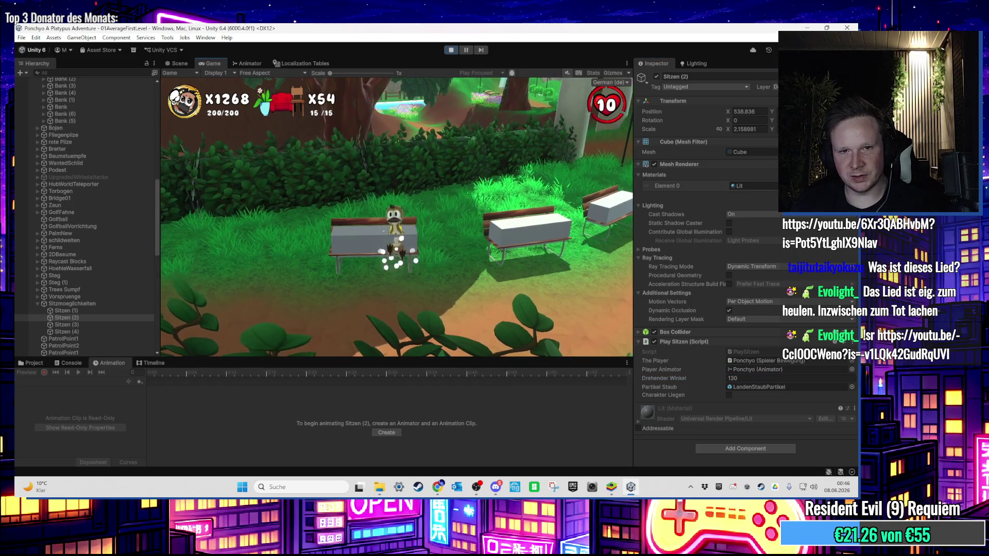
pyautogui.press('super')
pyautogui.click(449, 50)
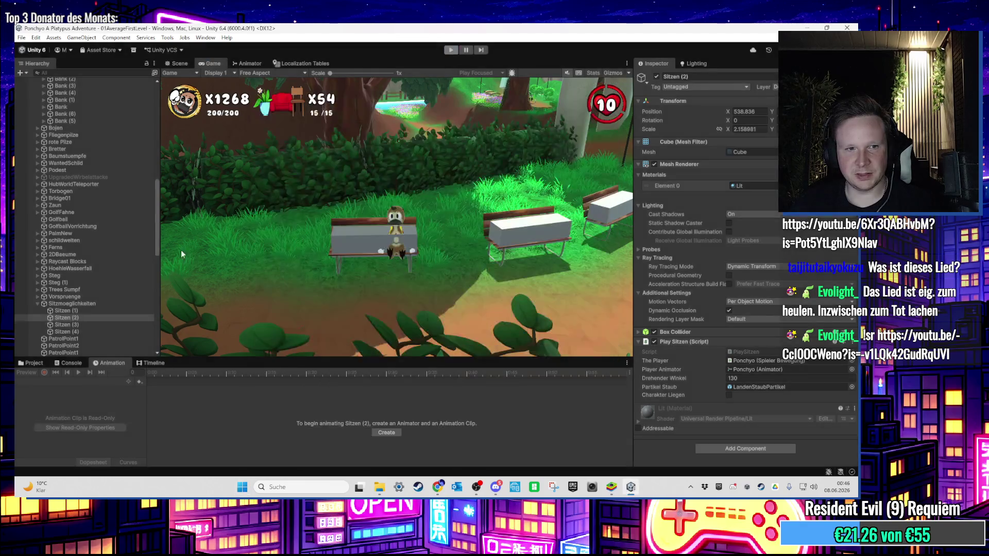
# Step: Select Sitzen (1) and Sitzen (2), then start a new play test
pyautogui.click(93, 331)
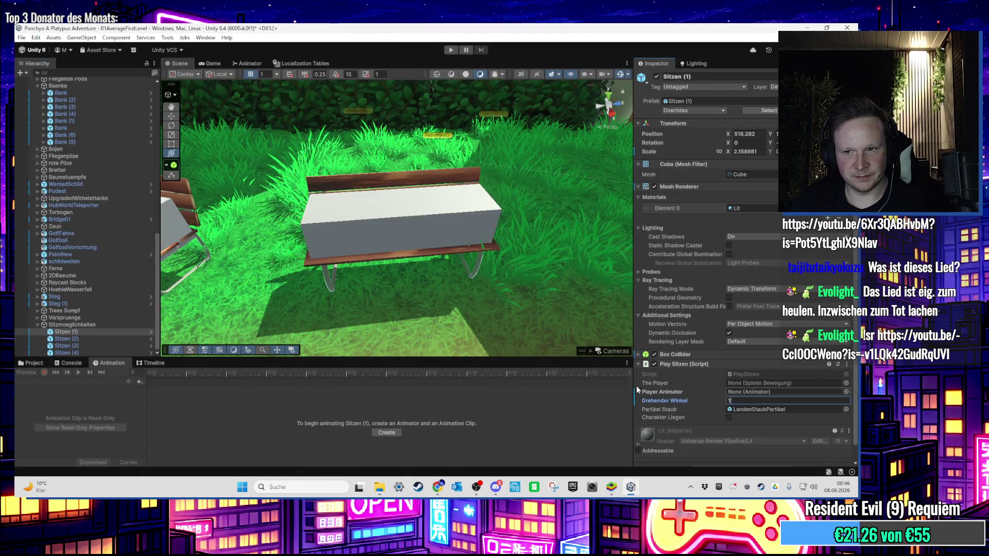
pyautogui.click(67, 339)
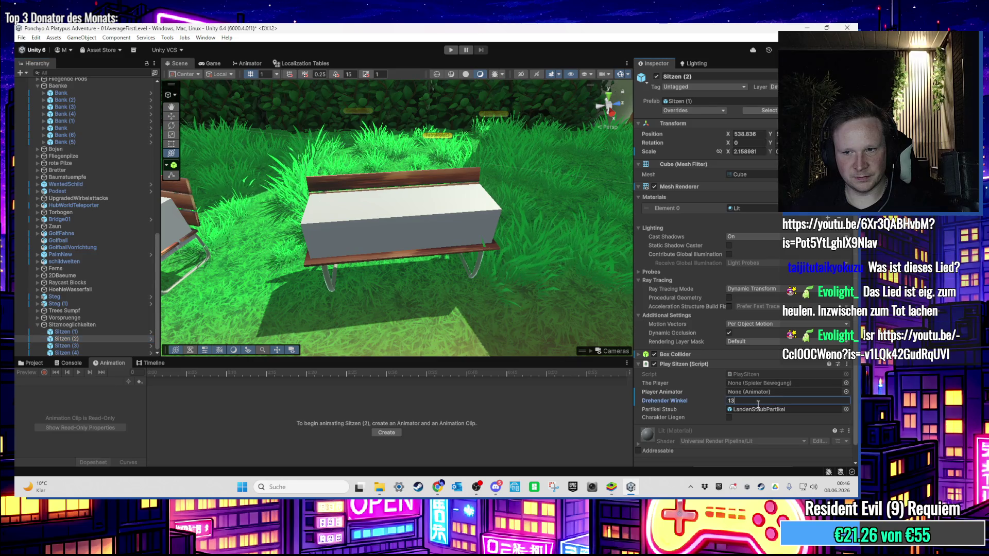
pyautogui.write('0')
pyautogui.click(452, 50)
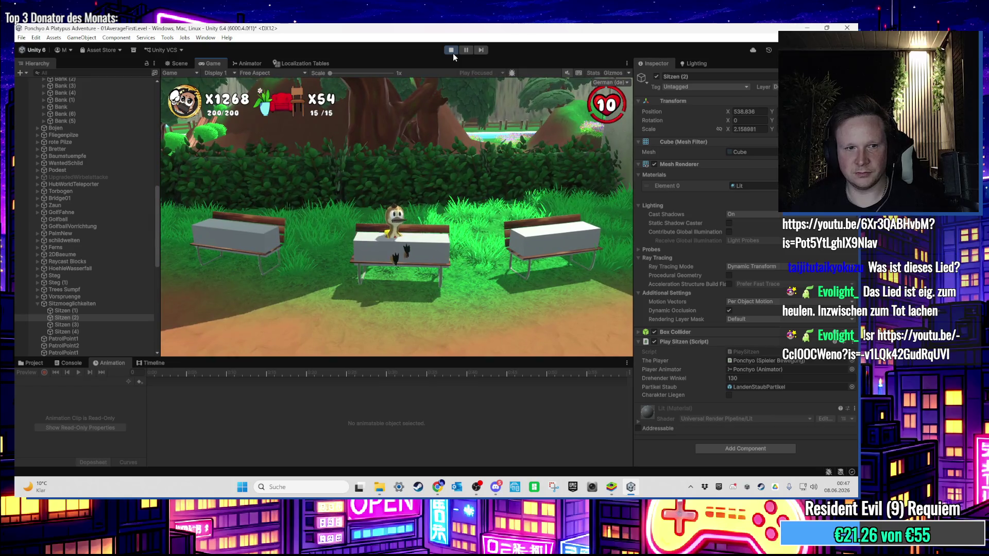
# Step: Tune Sitzen (3)'s Drehender Winkel through 70 and 110, settling on 115
pyautogui.press('super')
pyautogui.click(84, 325)
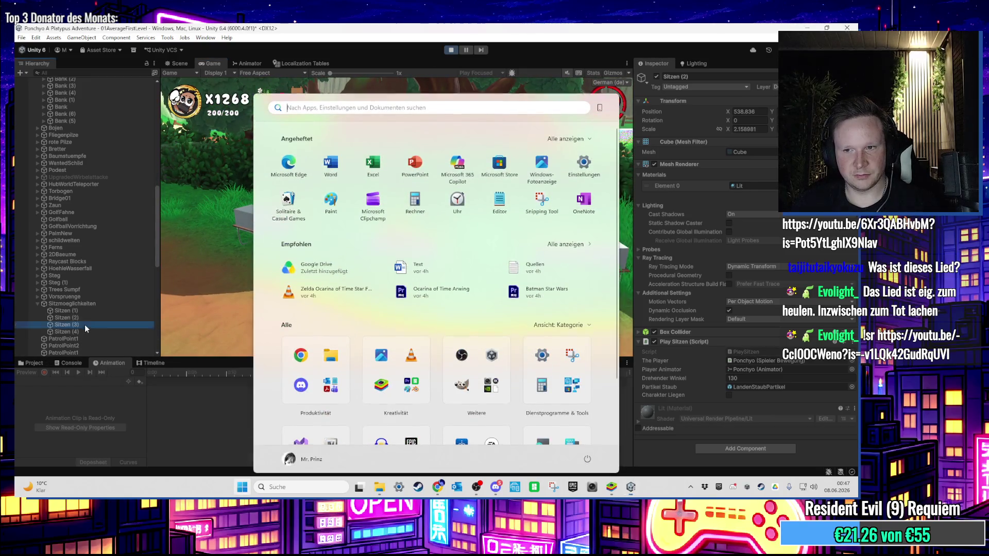
pyautogui.write('70')
pyautogui.click(509, 289)
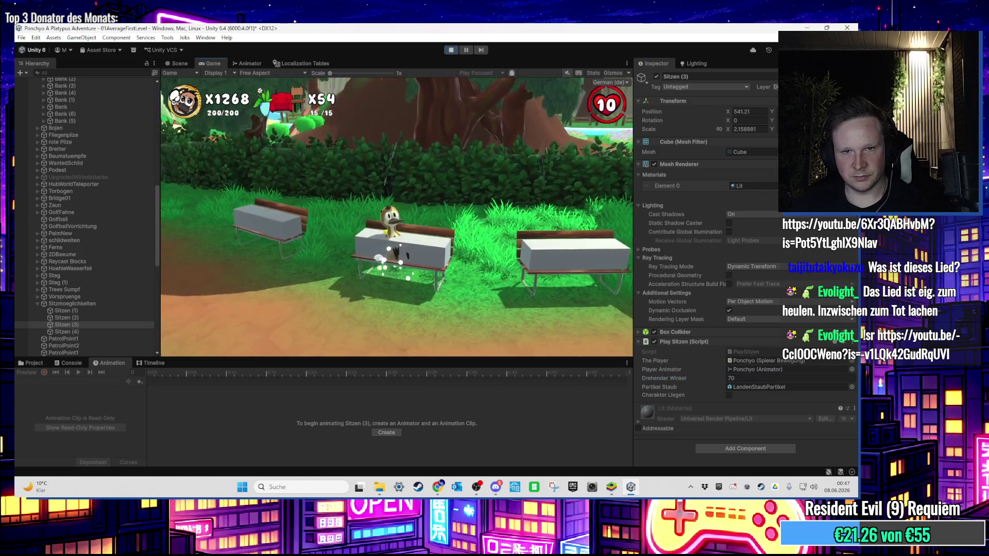
pyautogui.press('super')
pyautogui.click(731, 378)
pyautogui.write('110')
pyautogui.press('Return')
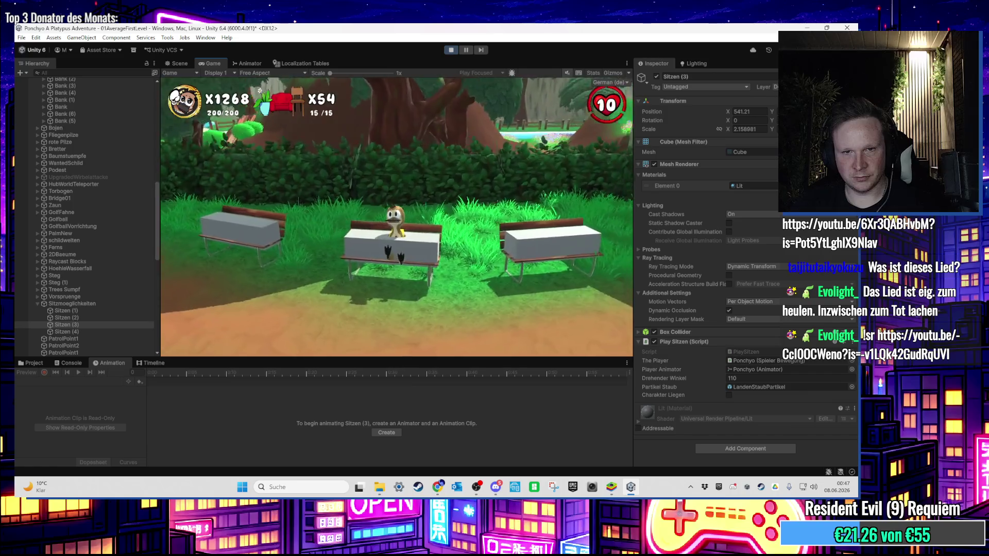
pyautogui.press('super')
pyautogui.click(746, 377)
pyautogui.write('15')
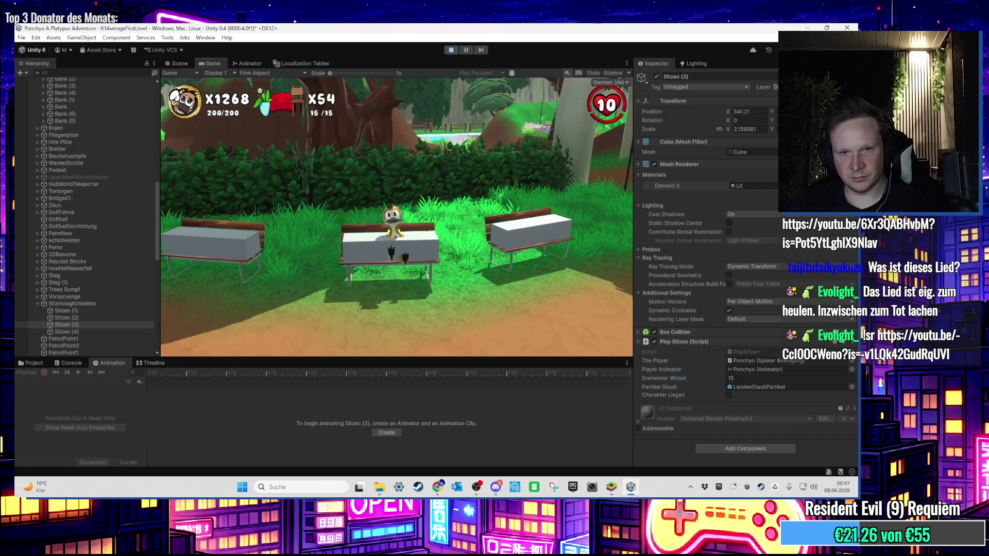
pyautogui.press('super')
pyautogui.click(731, 378)
pyautogui.write('115')
pyautogui.press('Return')
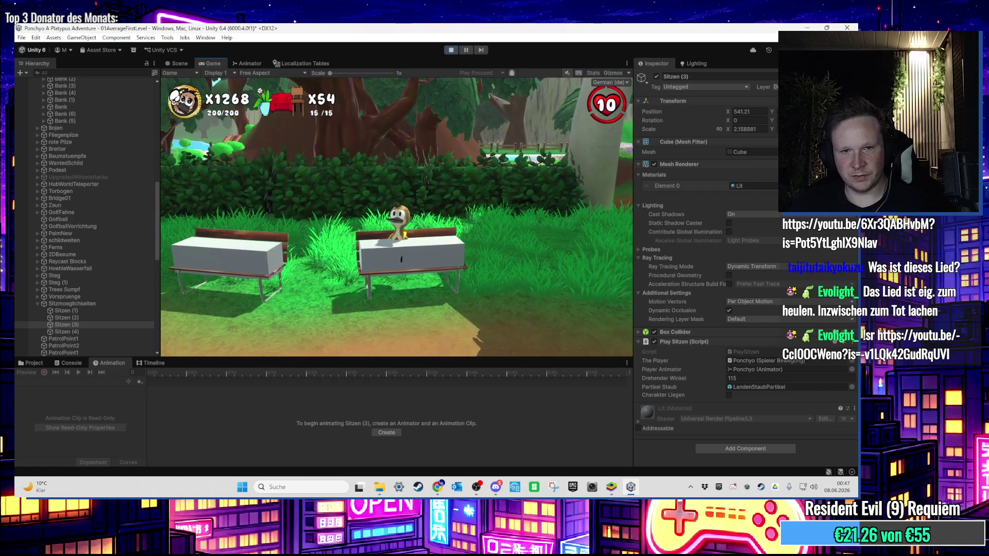
# Step: Set Sitzen (4)'s Drehender Winkel to 95 and stop the play test
pyautogui.press('super')
pyautogui.click(47, 334)
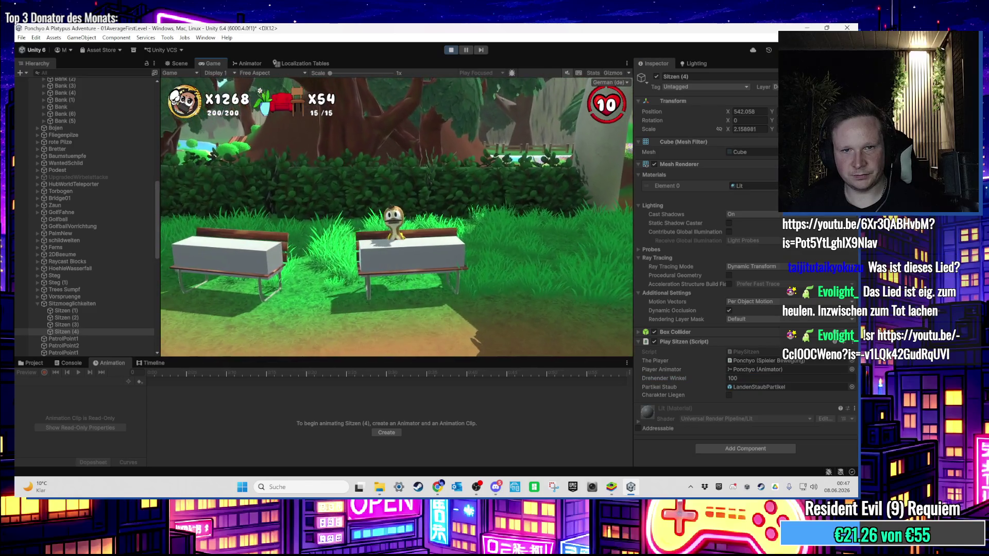
pyautogui.press('super')
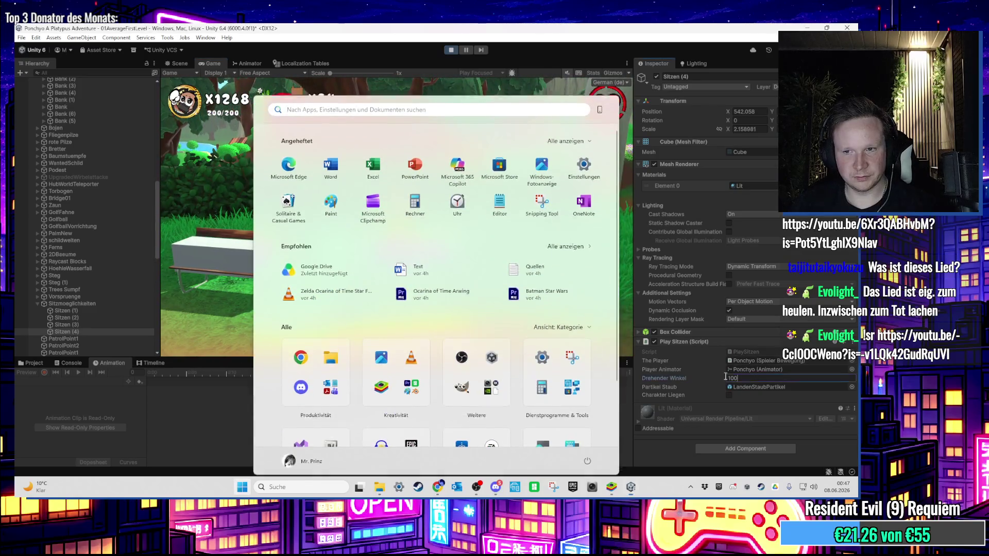
pyautogui.click(684, 378)
pyautogui.click(557, 301)
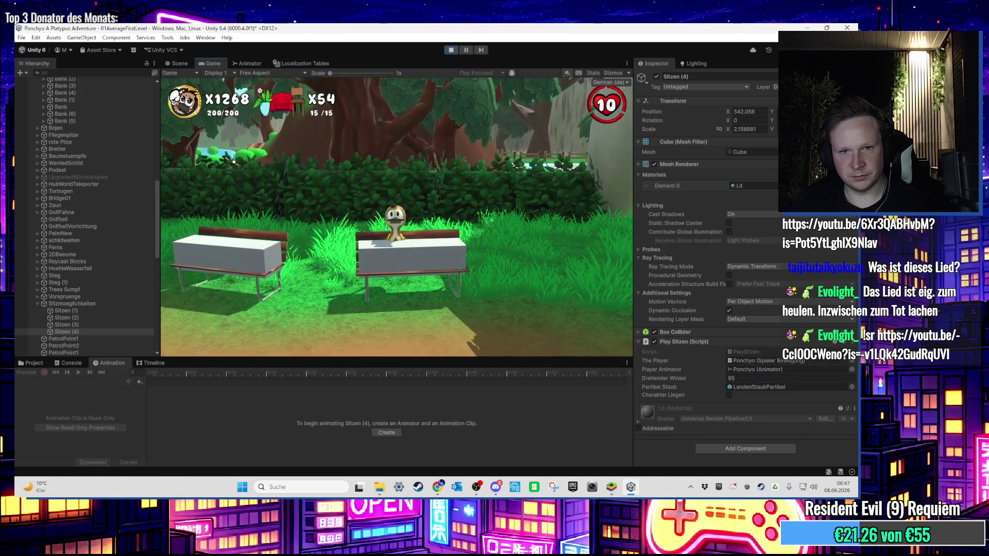
pyautogui.press('super')
pyautogui.click(451, 50)
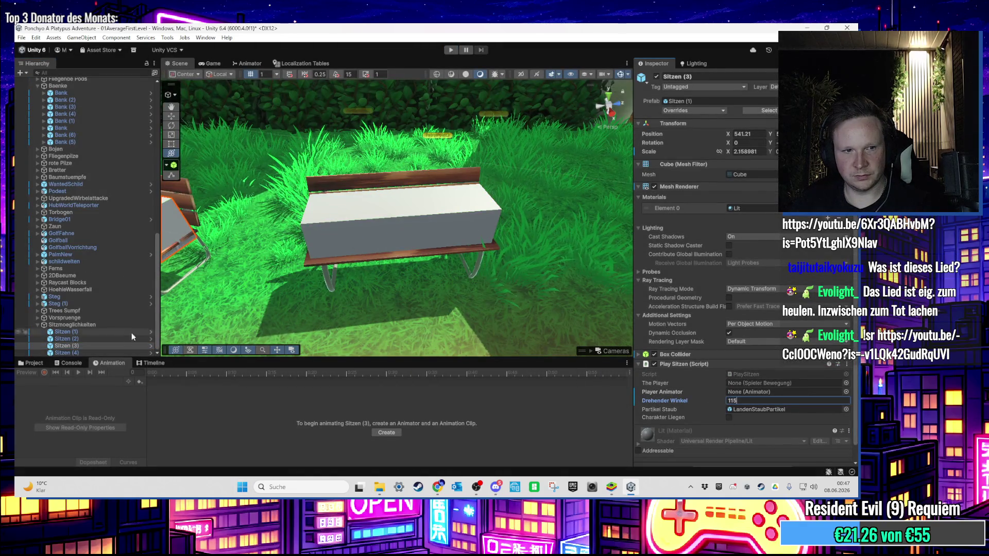
# Step: Set Sitzen (4)'s Drehender Winkel to 95
pyautogui.click(133, 353)
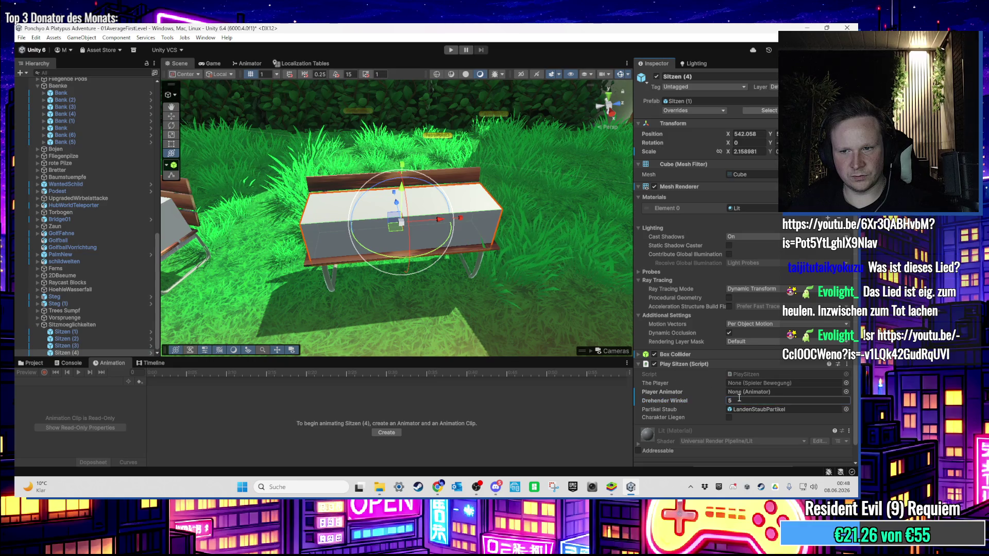
pyautogui.write('5')
pyautogui.press('Return')
pyautogui.scroll(-5, 548, 257)
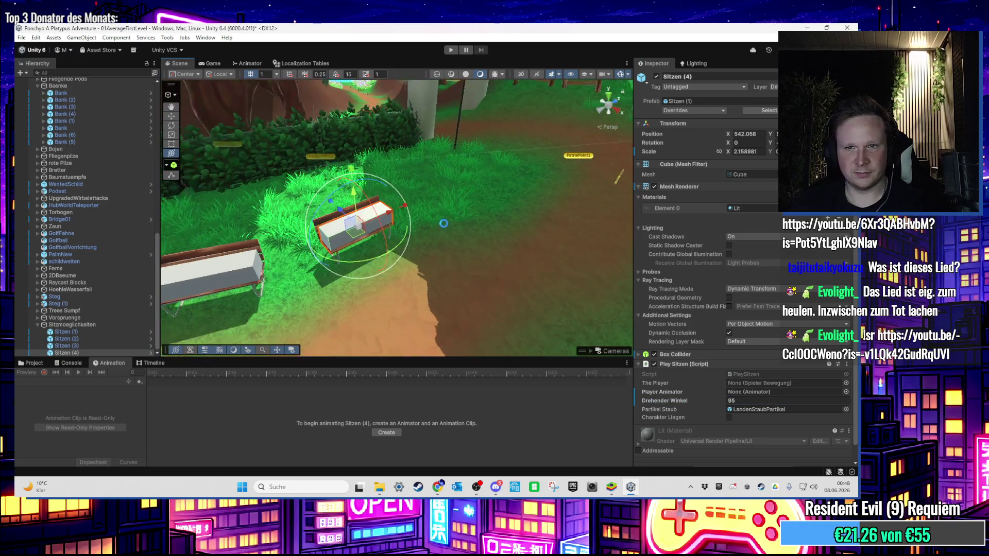
# Step: Duplicate the trigger as Sitzen (5), seat it on the next bench, angle 180
pyautogui.moveTo(443, 221)
pyautogui.mouseDown()
pyautogui.moveTo(436, 249)
pyautogui.moveTo(378, 224)
pyautogui.moveTo(452, 262)
pyautogui.moveTo(440, 229)
pyautogui.moveTo(379, 228)
pyautogui.mouseUp()
pyautogui.hotkey('ctrl', 'd')
pyautogui.moveTo(273, 244)
pyautogui.mouseDown()
pyautogui.moveTo(464, 247)
pyautogui.moveTo(434, 239)
pyautogui.moveTo(474, 292)
pyautogui.mouseUp()
pyautogui.moveTo(596, 284); pyautogui.dragTo(599, 277)
pyautogui.scroll(2, 463, 268)
pyautogui.moveTo(460, 231)
pyautogui.mouseDown()
pyautogui.moveTo(461, 213)
pyautogui.moveTo(459, 259)
pyautogui.mouseUp()
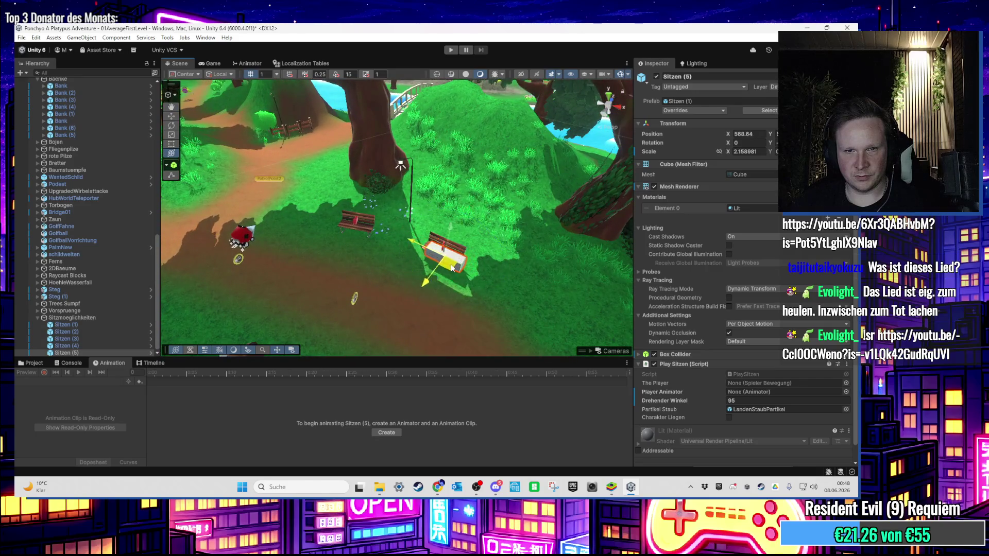
pyautogui.scroll(2, 451, 264)
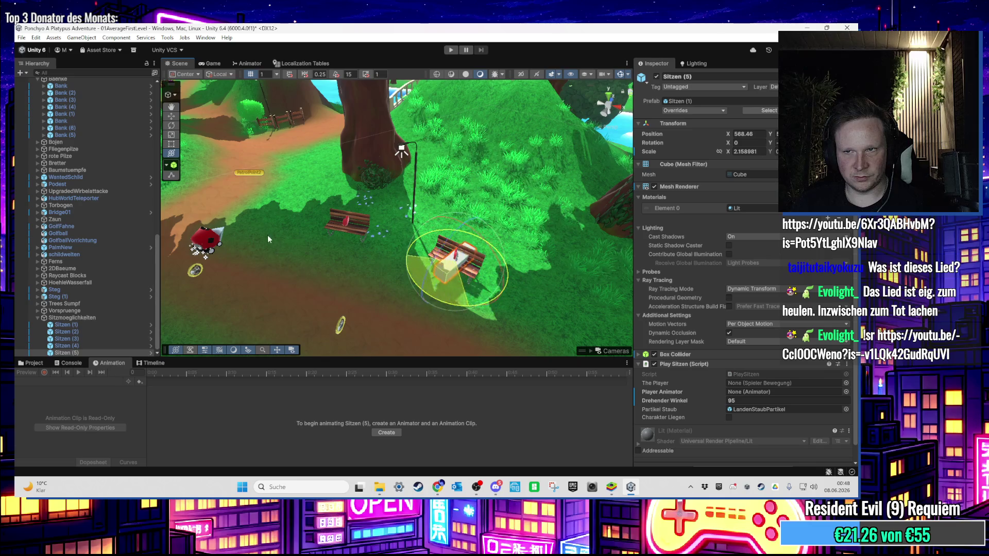
pyautogui.scroll(5, 466, 277)
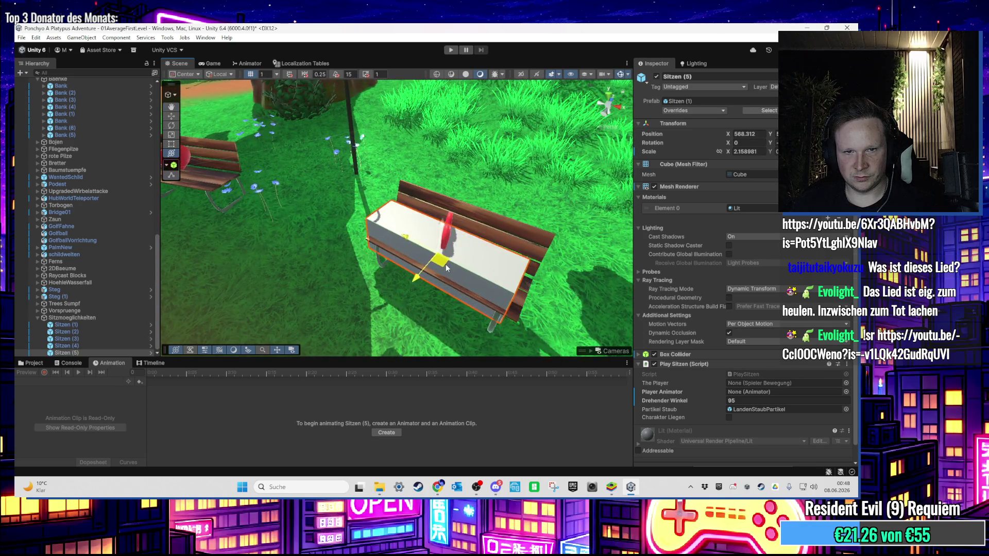
pyautogui.moveTo(446, 264); pyautogui.dragTo(452, 220)
pyautogui.scroll(-2, 405, 267)
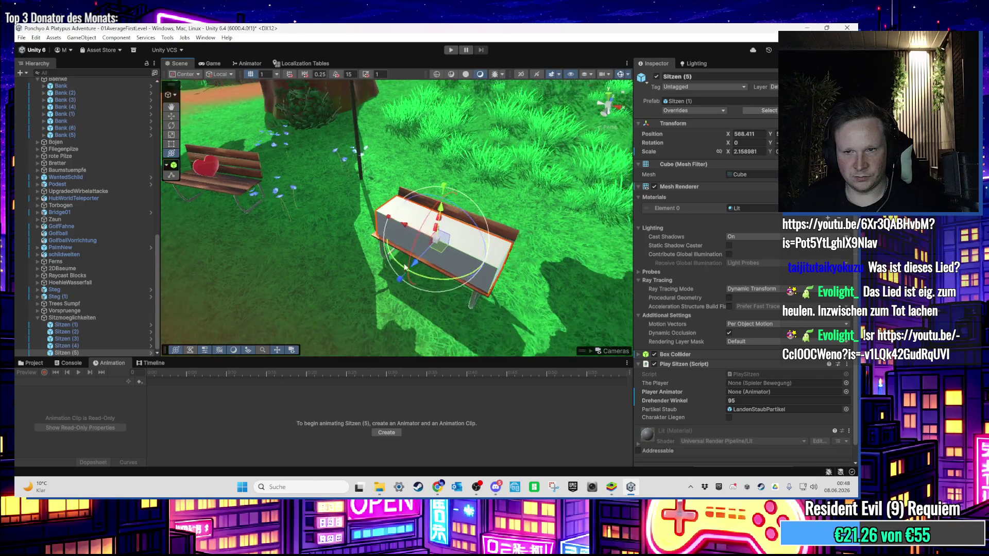
pyautogui.click(735, 400)
pyautogui.write('180')
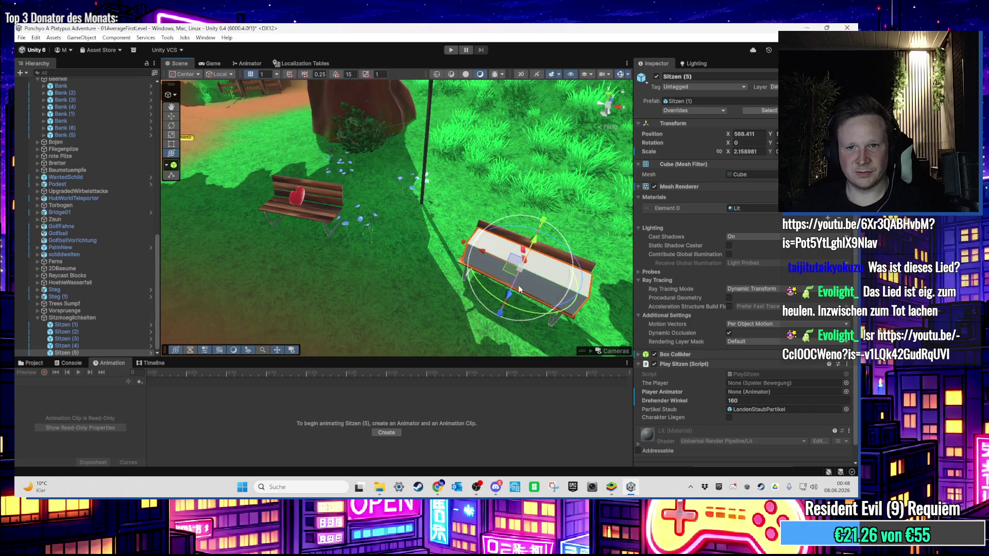
# Step: Duplicate it as Sitzen (6) and align it onto the heart bench, angle 180
pyautogui.hotkey('ctrl', 'd')
pyautogui.moveTo(510, 277); pyautogui.dragTo(301, 204)
pyautogui.press('f')
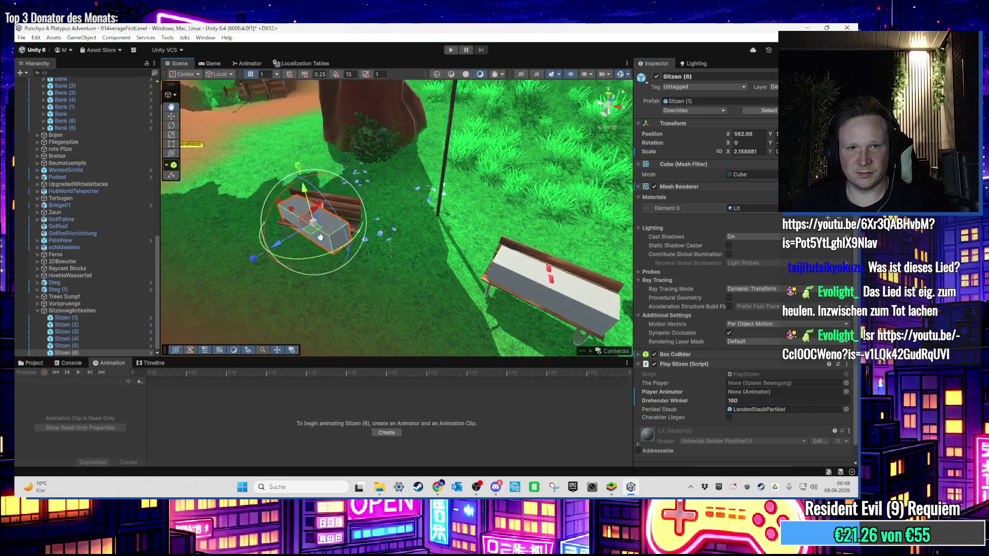
pyautogui.moveTo(415, 287)
pyautogui.mouseDown()
pyautogui.moveTo(370, 270)
pyautogui.moveTo(371, 256)
pyautogui.mouseUp()
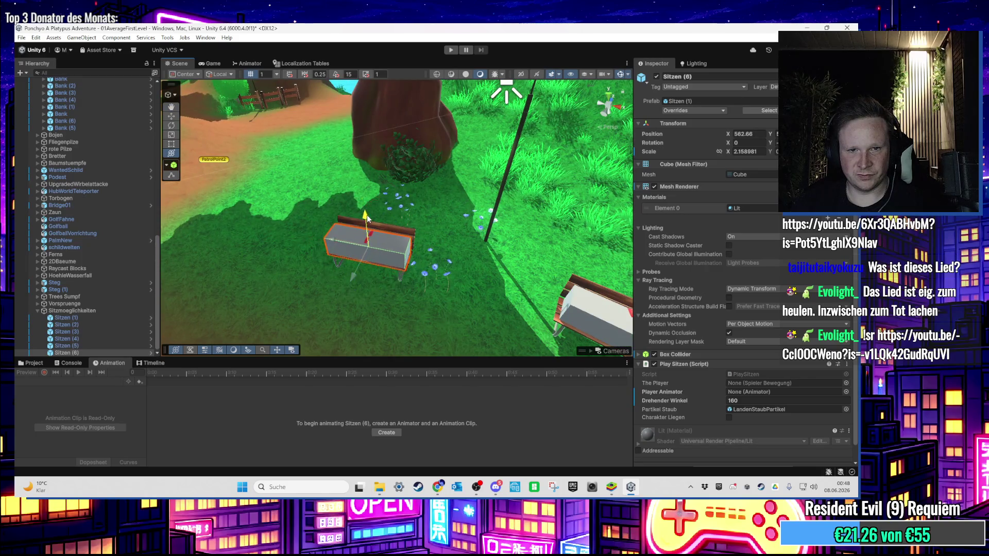
pyautogui.moveTo(367, 215); pyautogui.dragTo(367, 215)
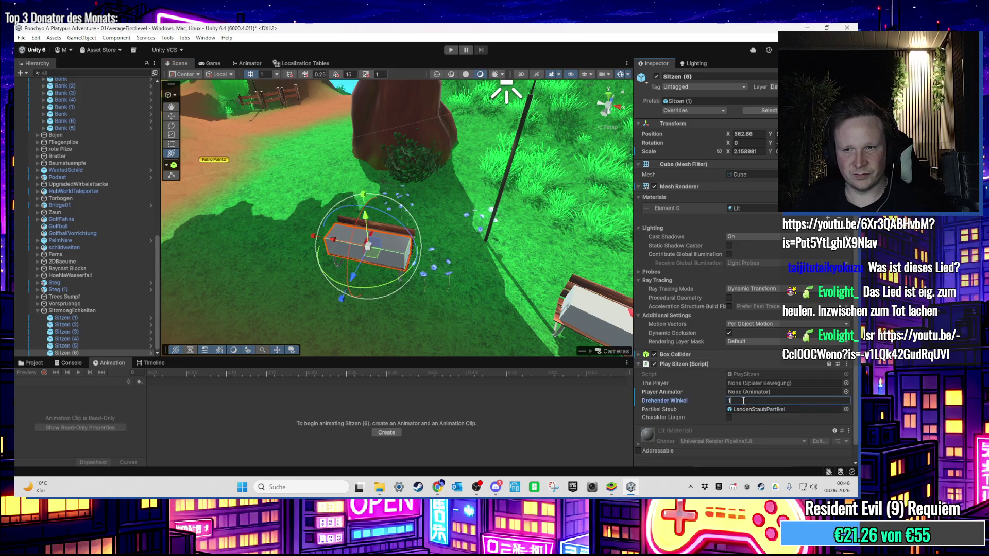
# Step: Mark Sitzen (1) through (6) as Static so they contribute to global illumination
pyautogui.click(102, 318)
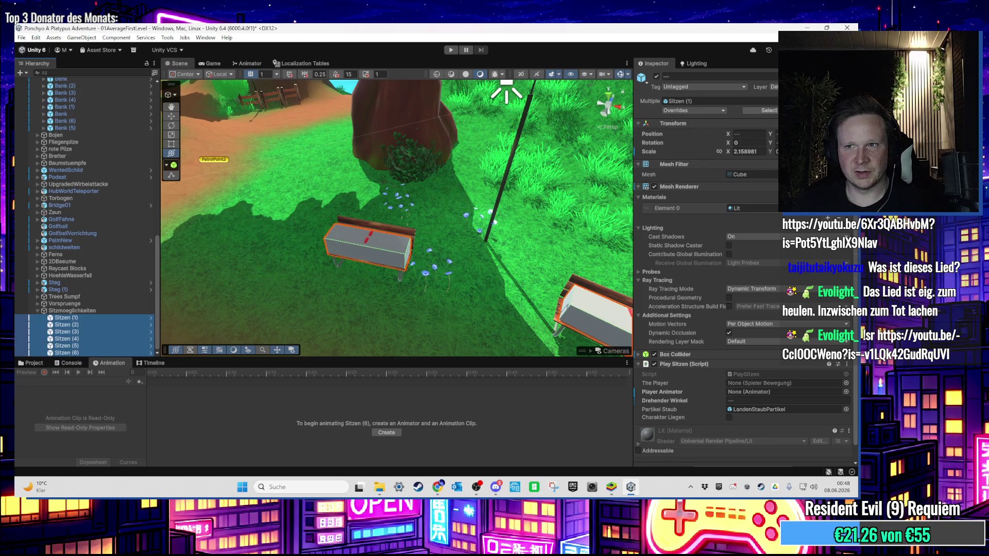
pyautogui.click(371, 226)
pyautogui.moveTo(408, 249)
pyautogui.mouseDown()
pyautogui.moveTo(364, 224)
pyautogui.moveTo(384, 198)
pyautogui.moveTo(364, 220)
pyautogui.moveTo(468, 236)
pyautogui.moveTo(534, 184)
pyautogui.moveTo(518, 185)
pyautogui.moveTo(524, 238)
pyautogui.moveTo(444, 240)
pyautogui.moveTo(333, 288)
pyautogui.mouseUp()
# Step: Move the new Sitzen (7) copy along the forest path to the bench near PatrolPoint2
pyautogui.doubleClick(93, 350)
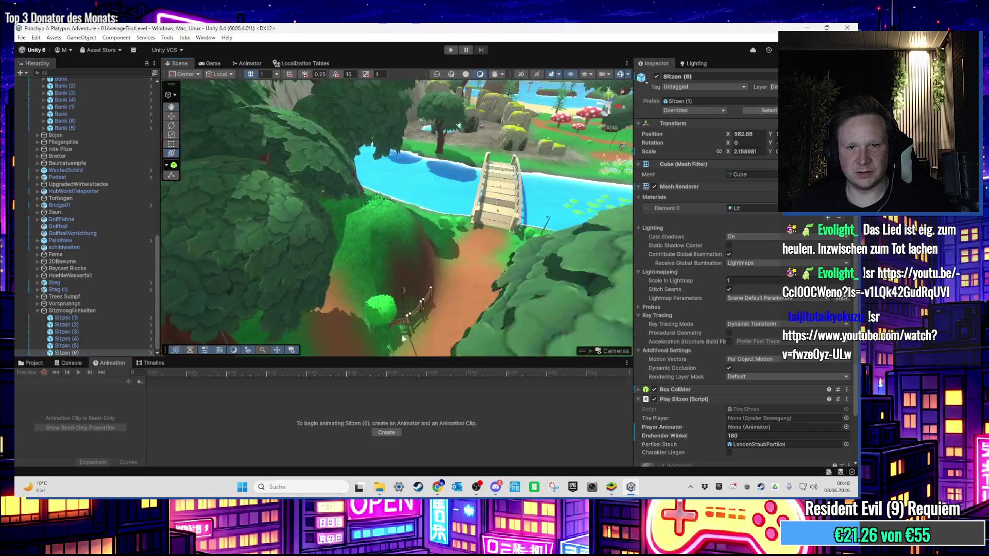
pyautogui.moveTo(325, 183)
pyautogui.mouseDown()
pyautogui.moveTo(408, 267)
pyautogui.moveTo(495, 304)
pyautogui.moveTo(393, 244)
pyautogui.mouseUp()
pyautogui.click(518, 313)
pyautogui.scroll(5, 394, 267)
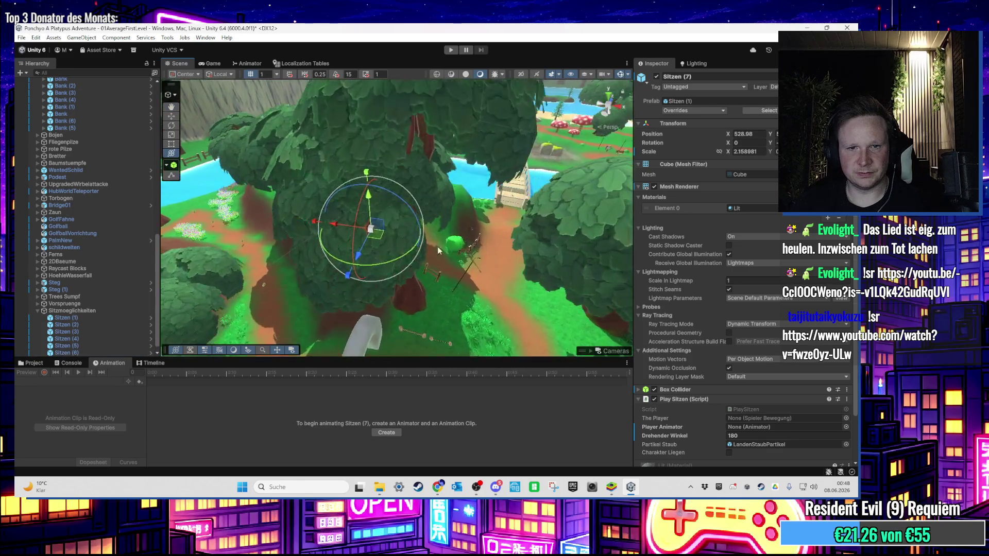
pyautogui.scroll(3, 394, 288)
pyautogui.moveTo(439, 215)
pyautogui.mouseDown()
pyautogui.moveTo(409, 224)
pyautogui.moveTo(418, 242)
pyautogui.mouseUp()
pyautogui.moveTo(442, 162); pyautogui.dragTo(445, 161)
pyautogui.press('f')
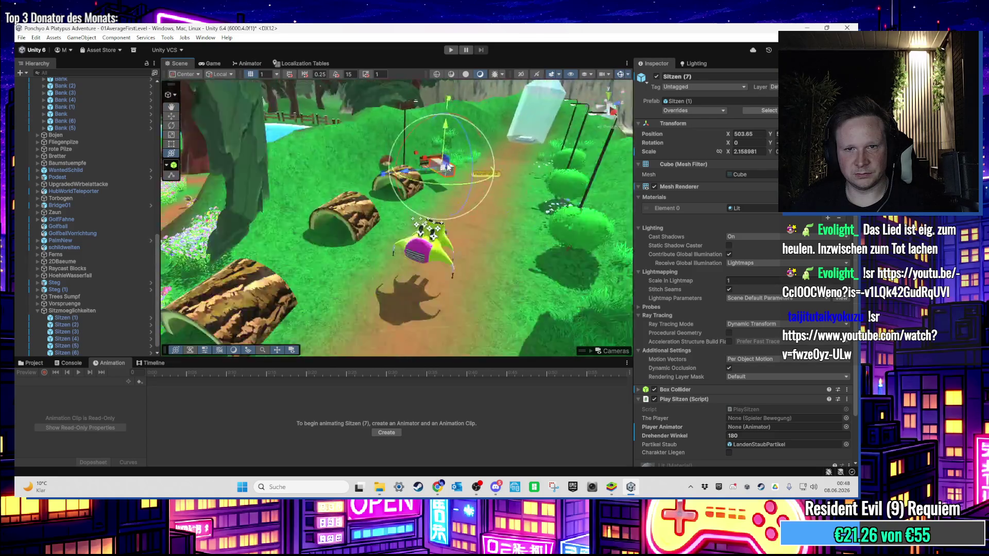
# Step: Turn Sitzen (7) crosswise onto the bench seat with Drehender Winkel 90, then select Sitzen (8)
pyautogui.moveTo(392, 282); pyautogui.dragTo(541, 263)
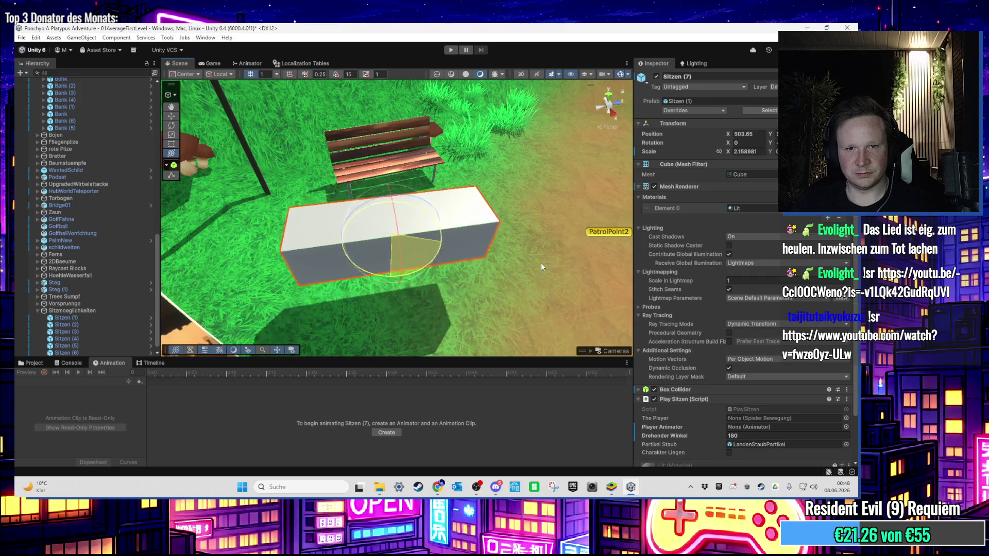
pyautogui.moveTo(390, 244); pyautogui.dragTo(396, 165)
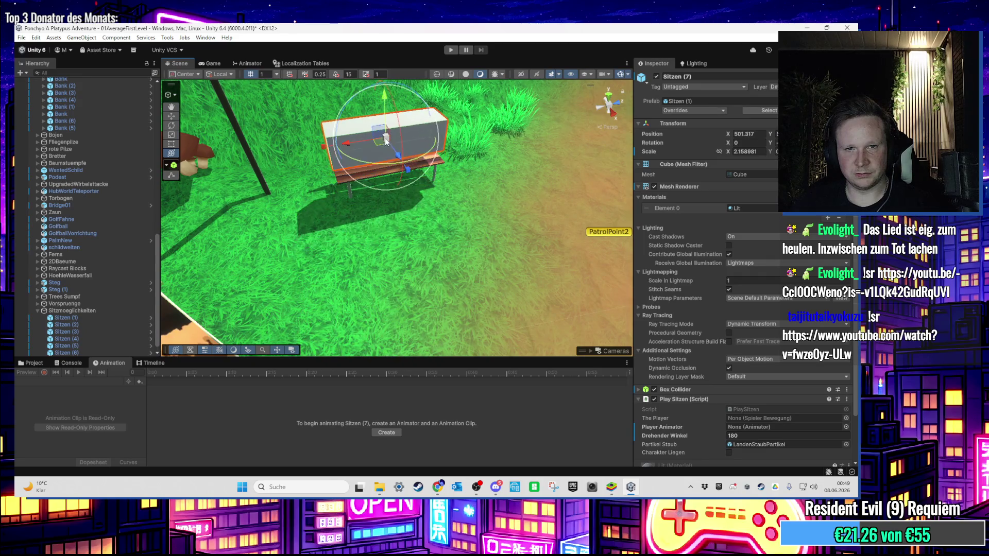
pyautogui.press('f')
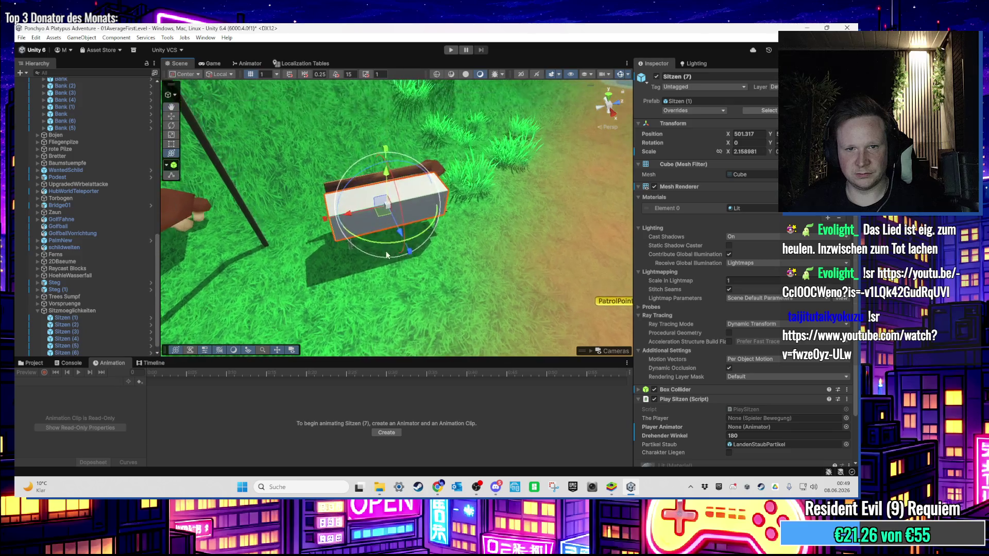
pyautogui.moveTo(382, 167); pyautogui.dragTo(387, 170)
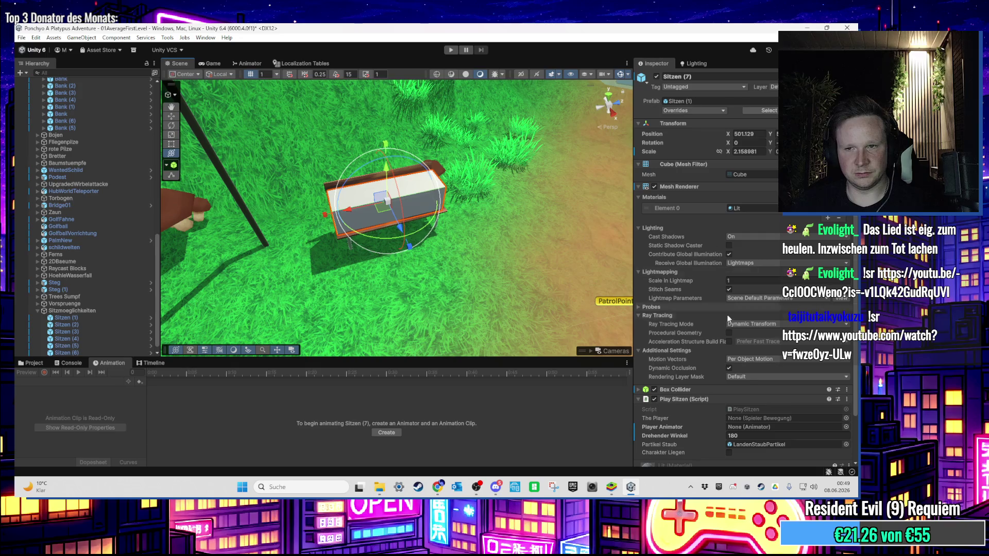
pyautogui.scroll(-3, 745, 403)
pyautogui.press('Escape')
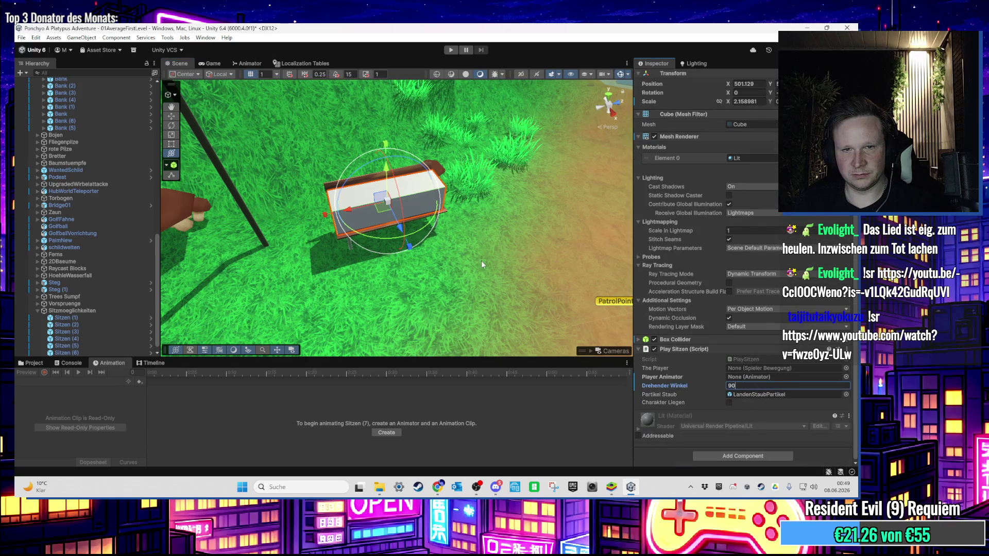
pyautogui.scroll(-3, 481, 261)
pyautogui.scroll(-5, 475, 234)
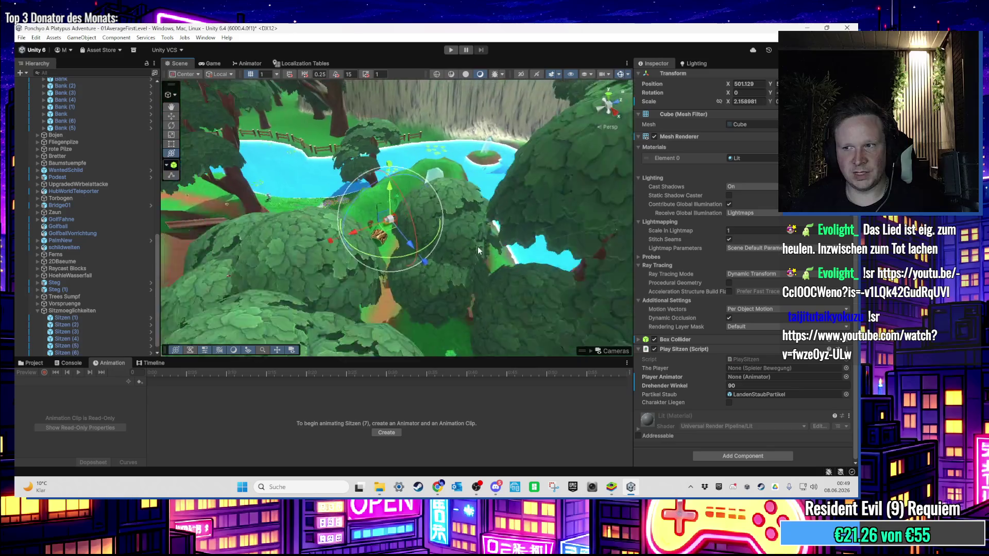
pyautogui.moveTo(430, 249)
pyautogui.mouseDown()
pyautogui.moveTo(277, 236)
pyautogui.moveTo(453, 289)
pyautogui.moveTo(519, 233)
pyautogui.moveTo(557, 258)
pyautogui.mouseUp()
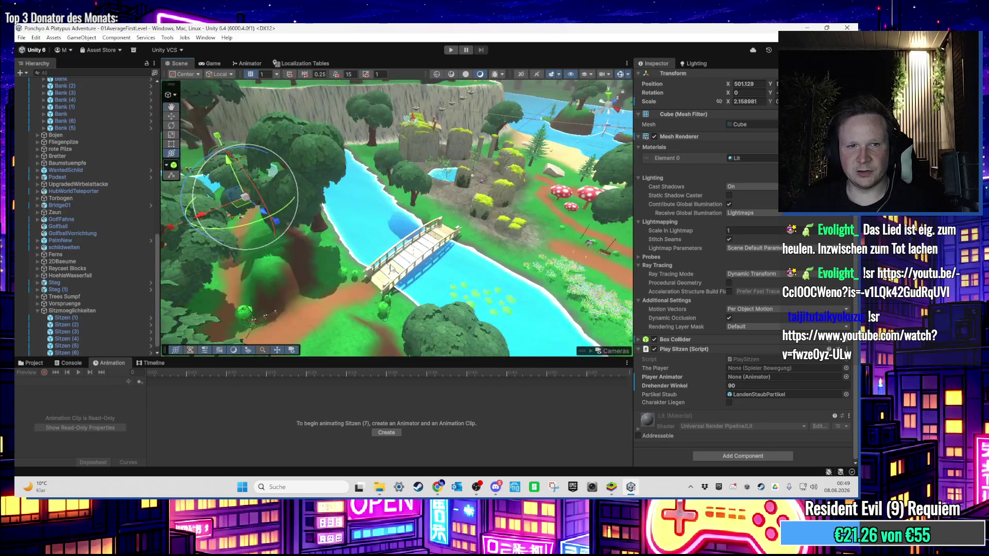
pyautogui.click(560, 259)
# Step: Place Sitzen (8) on the mushroom-path bench seat with a 45 turn angle
pyautogui.press('f')
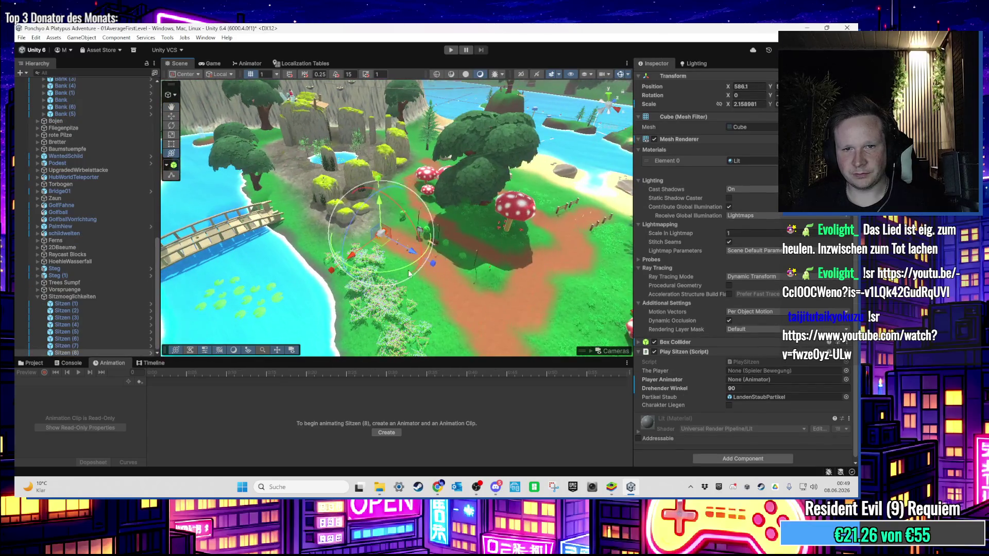
pyautogui.scroll(2, 290, 251)
pyautogui.moveTo(376, 251); pyautogui.dragTo(554, 339)
pyautogui.moveTo(537, 296)
pyautogui.mouseDown()
pyautogui.moveTo(504, 256)
pyautogui.moveTo(513, 261)
pyautogui.mouseUp()
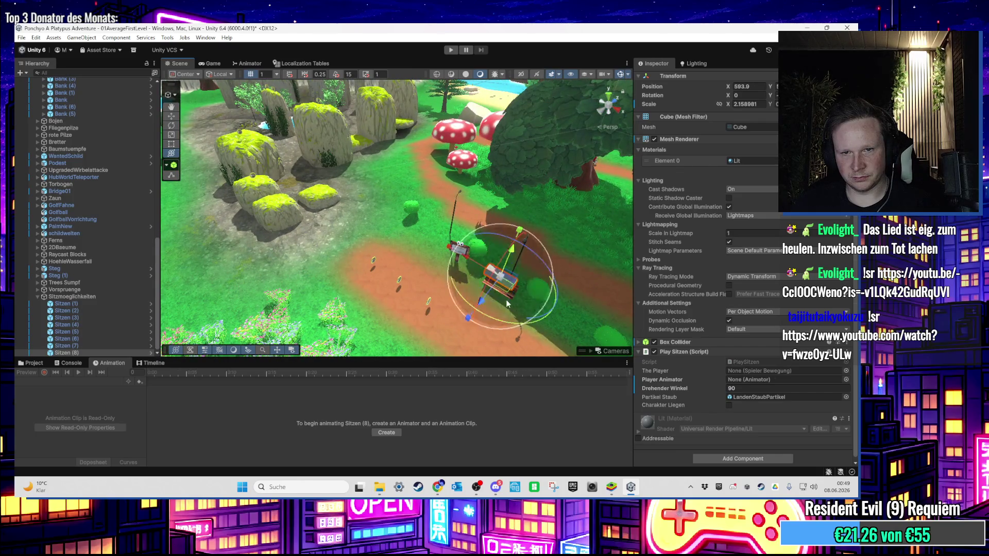
pyautogui.press('f')
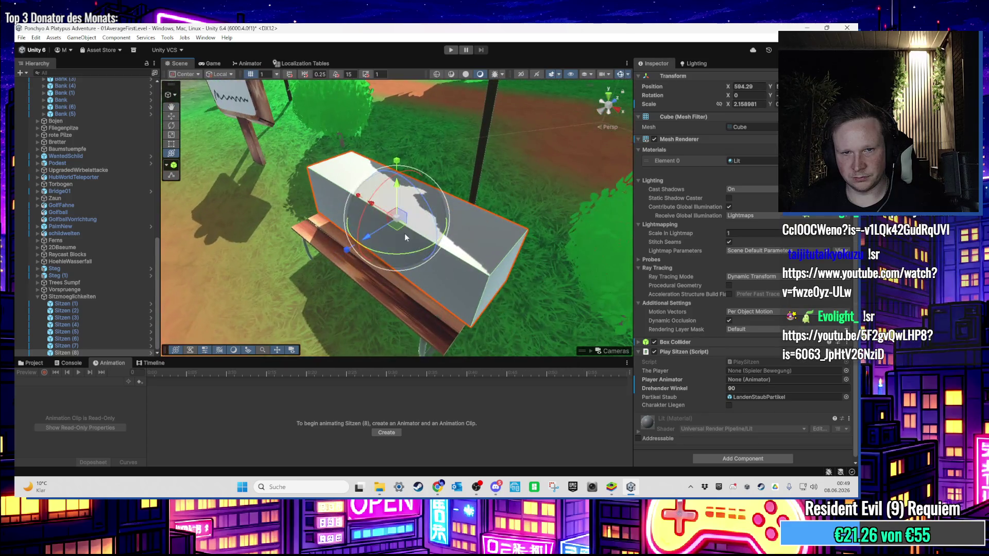
pyautogui.moveTo(404, 231); pyautogui.dragTo(379, 246)
pyautogui.scroll(-1, 379, 246)
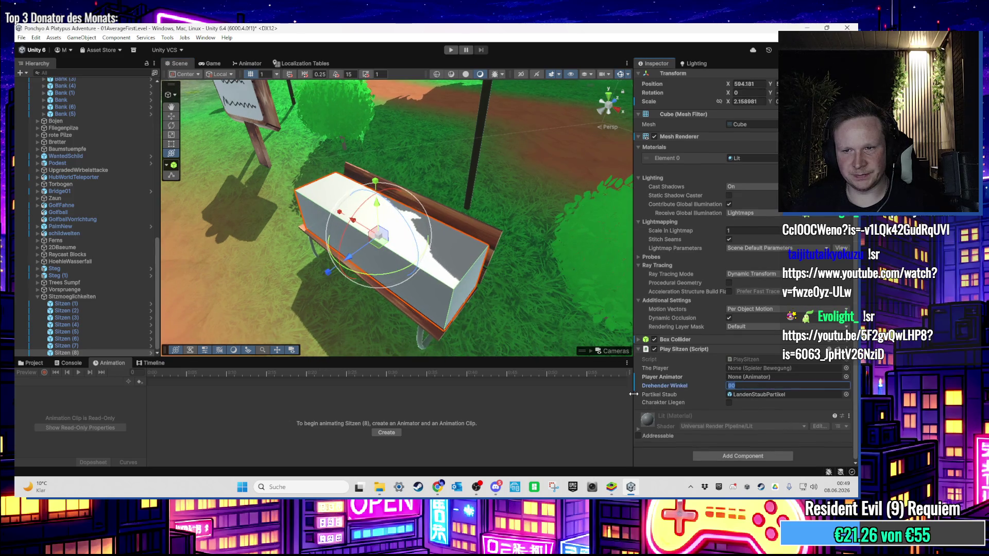
pyautogui.scroll(-10, 427, 220)
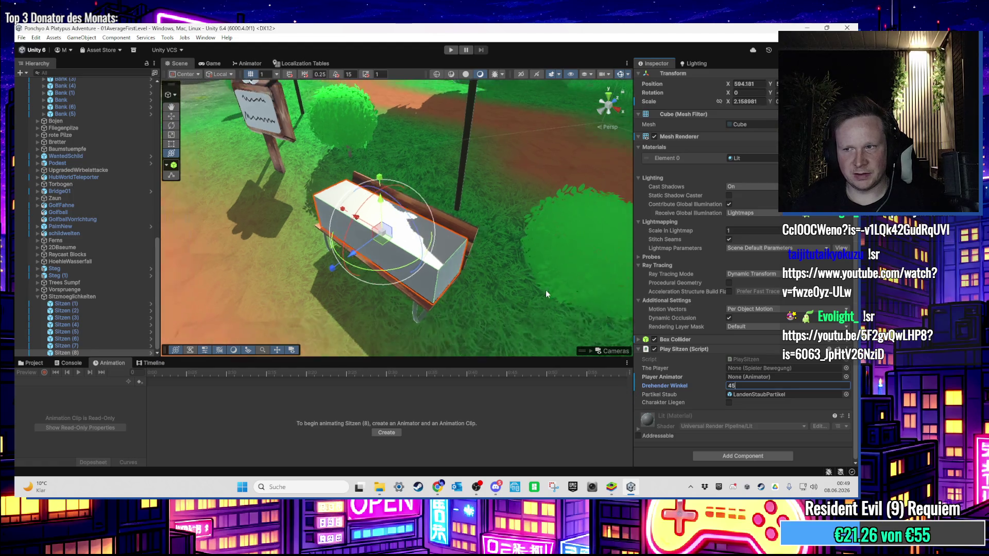
# Step: Survey the level over the river and bridge, then start a play test
pyautogui.moveTo(463, 236)
pyautogui.mouseDown()
pyautogui.moveTo(514, 220)
pyautogui.moveTo(392, 225)
pyautogui.moveTo(271, 172)
pyautogui.moveTo(404, 234)
pyautogui.moveTo(425, 261)
pyautogui.mouseUp()
pyautogui.moveTo(483, 273)
pyautogui.mouseDown()
pyautogui.moveTo(248, 230)
pyautogui.moveTo(301, 201)
pyautogui.moveTo(464, 165)
pyautogui.moveTo(490, 221)
pyautogui.moveTo(385, 201)
pyautogui.moveTo(296, 272)
pyautogui.moveTo(427, 221)
pyautogui.moveTo(444, 279)
pyautogui.moveTo(330, 289)
pyautogui.moveTo(383, 92)
pyautogui.mouseUp()
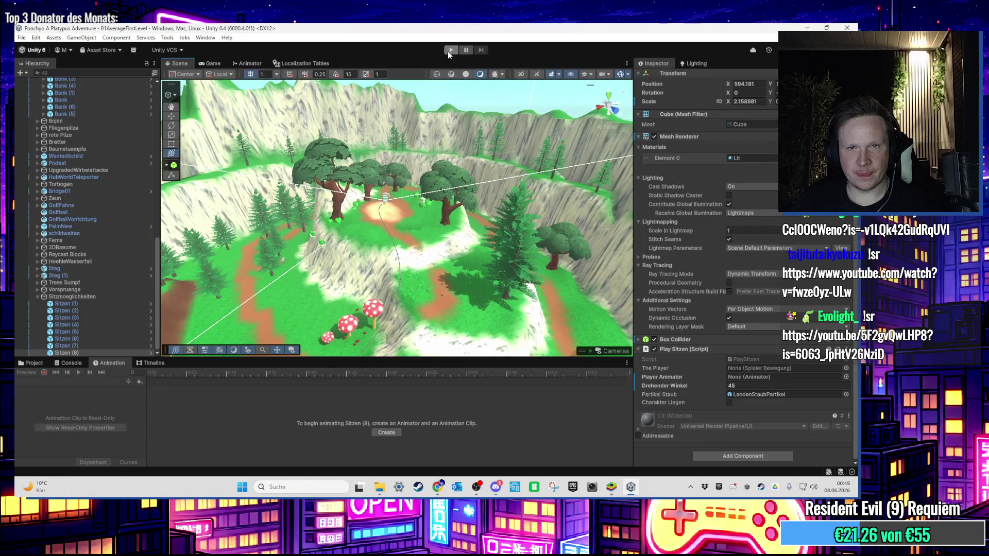
pyautogui.click(449, 50)
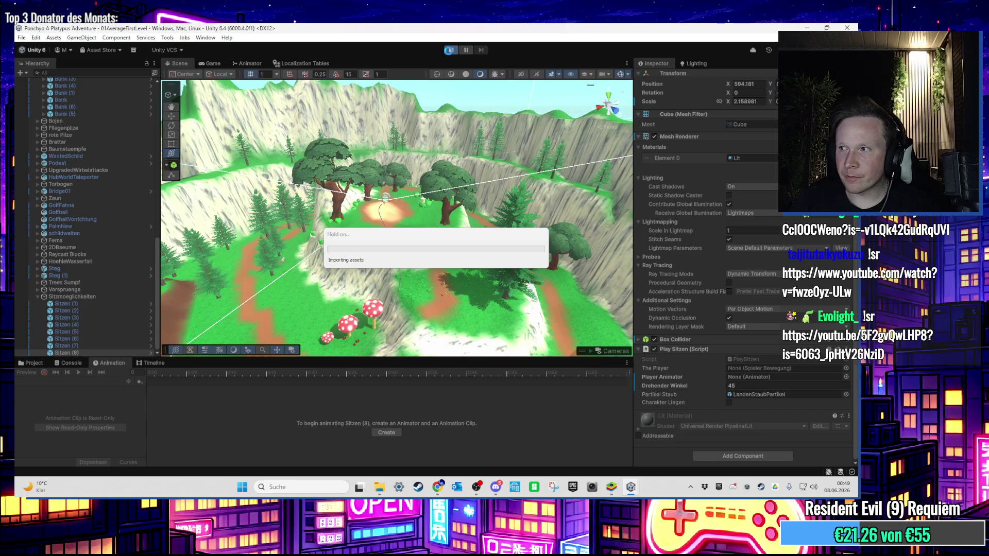
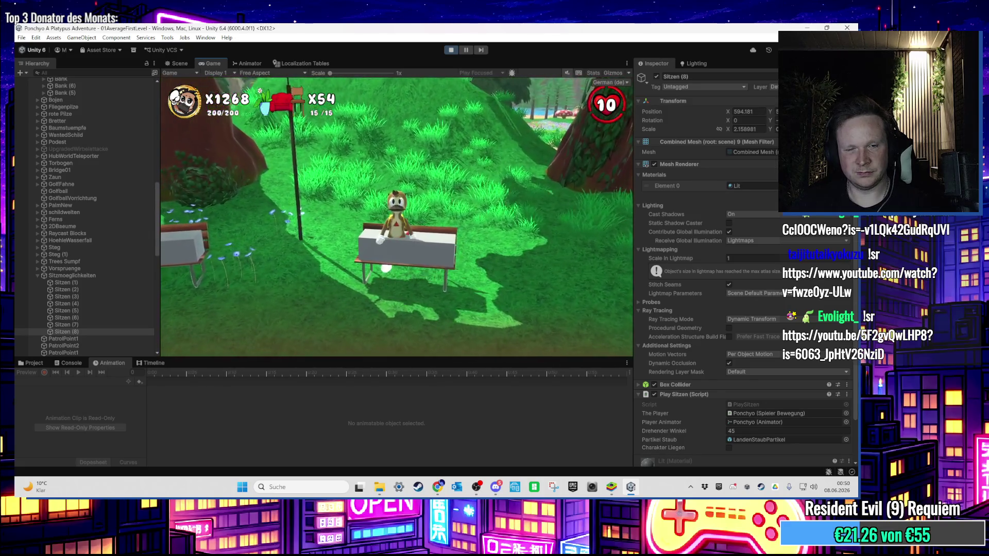
# Step: Select bench Sitzen (5) in the Hierarchy and frame it in the Scene view
pyautogui.press('super')
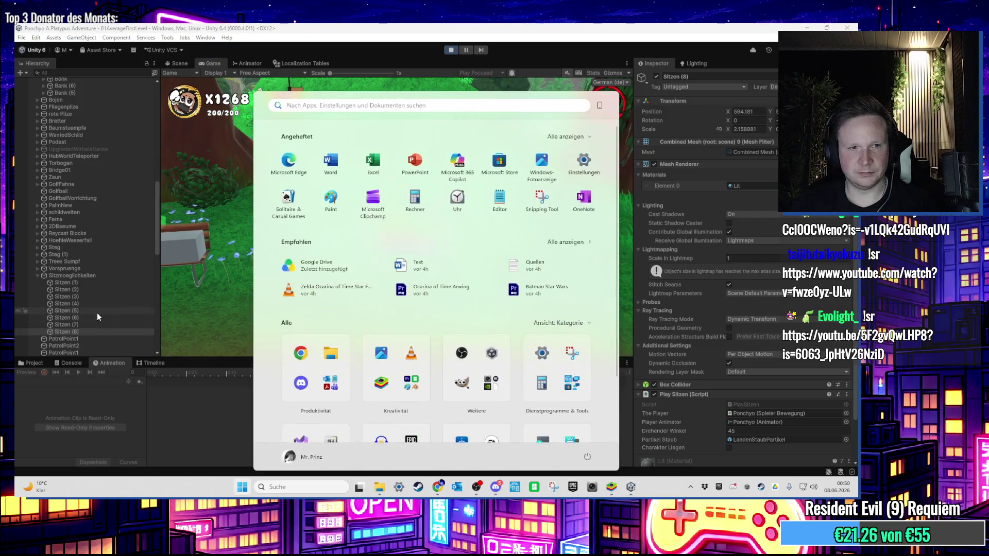
pyautogui.press('Escape')
pyautogui.click(177, 64)
pyautogui.press('f')
pyautogui.moveTo(245, 233)
pyautogui.mouseDown()
pyautogui.moveTo(478, 254)
pyautogui.moveTo(310, 254)
pyautogui.moveTo(642, 242)
pyautogui.moveTo(515, 268)
pyautogui.moveTo(586, 301)
pyautogui.mouseUp()
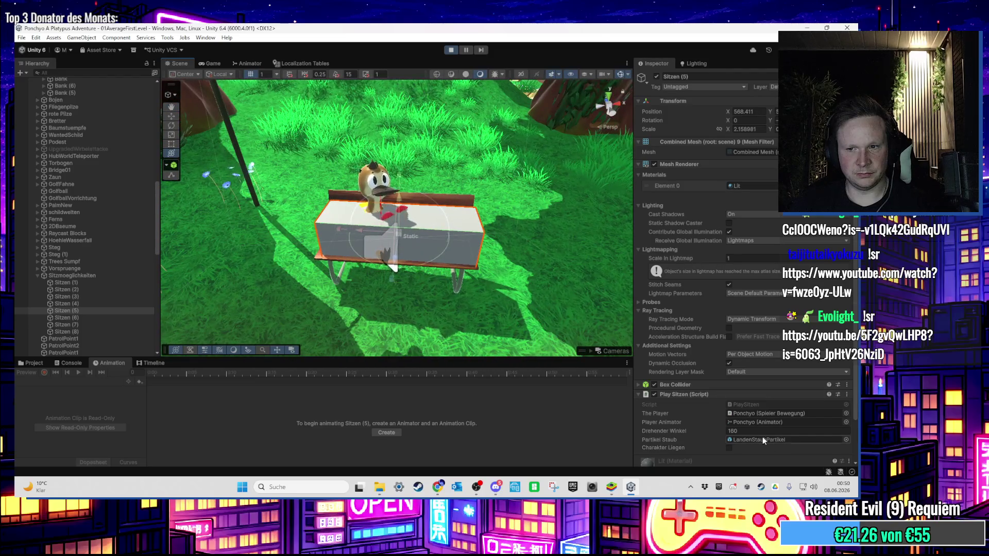
# Step: Try Drehender Winkel values 140, 180 and 200 on Sitzen (5), testing each in Game view
pyautogui.write('140')
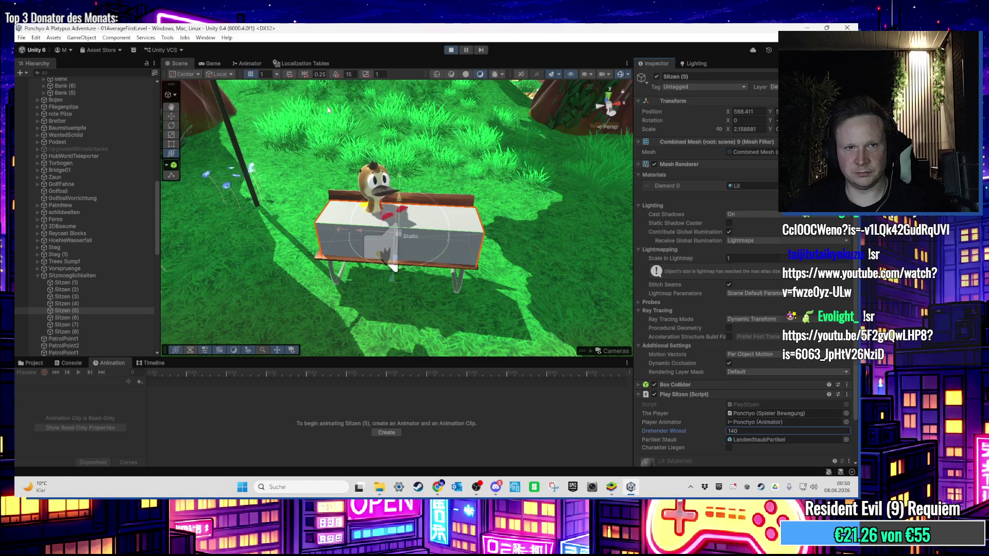
pyautogui.click(212, 63)
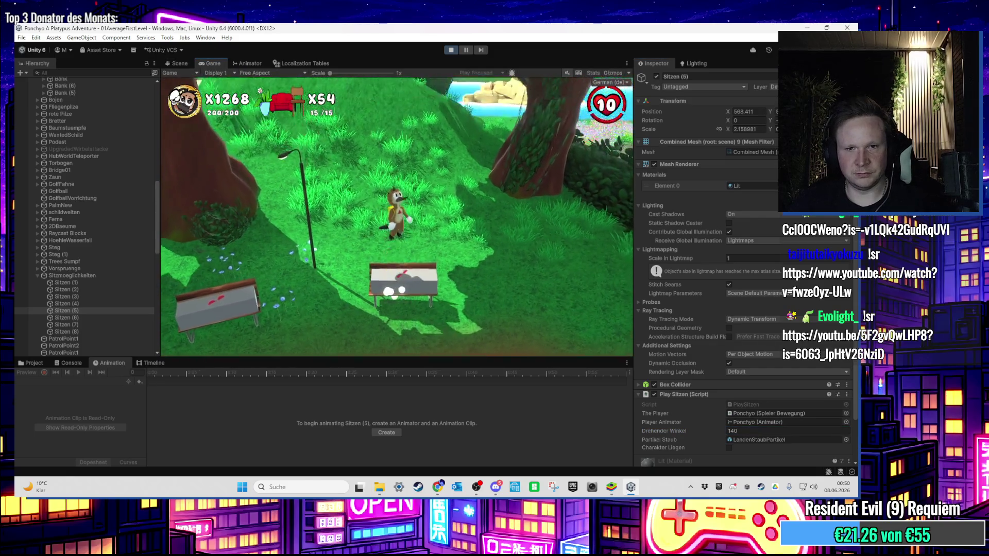
pyautogui.press('super')
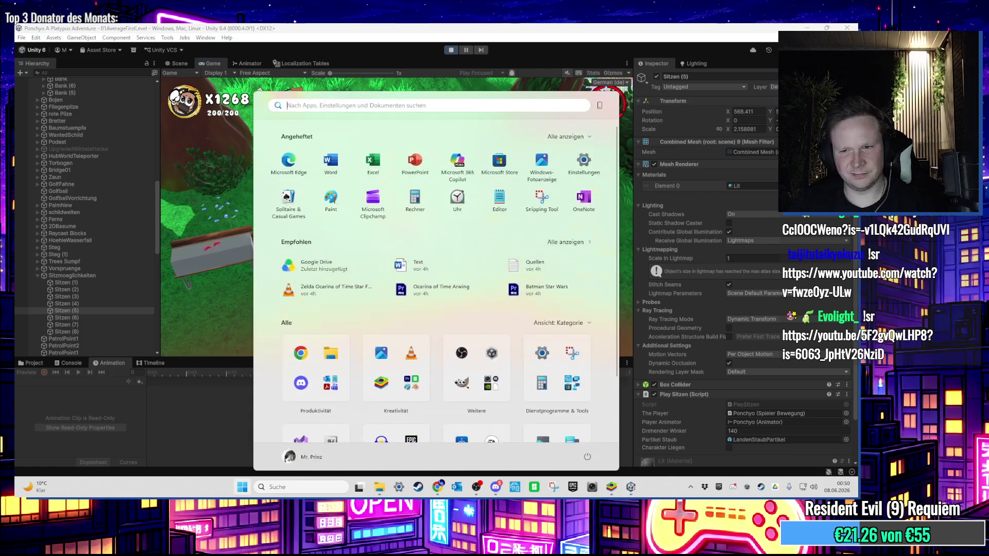
pyautogui.click(771, 430)
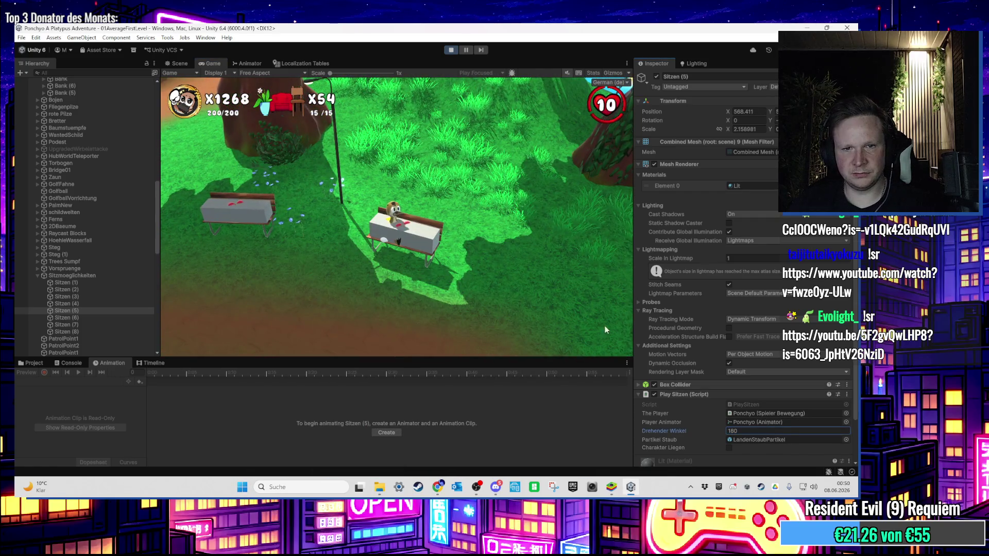
pyautogui.click(606, 329)
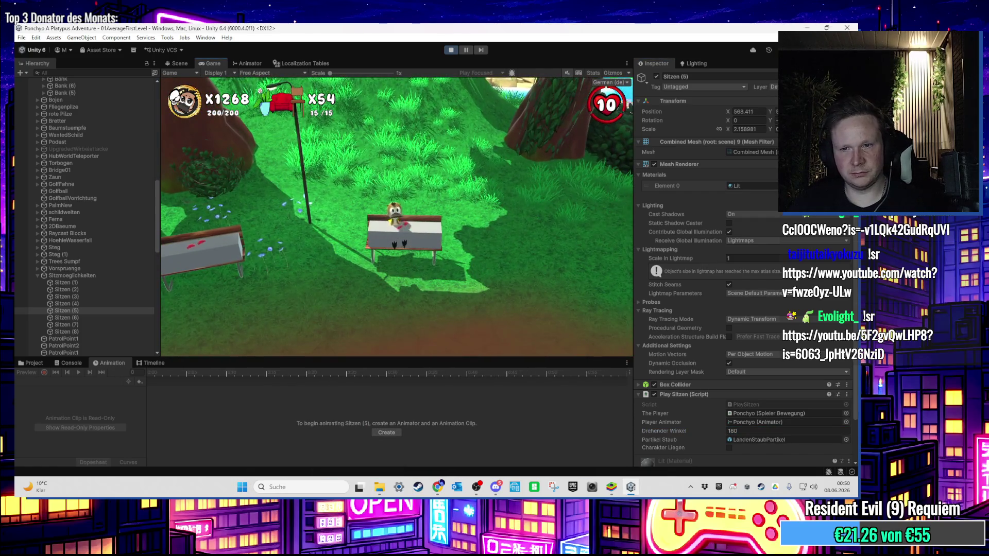
pyautogui.press('super')
pyautogui.click(771, 430)
pyautogui.write('200')
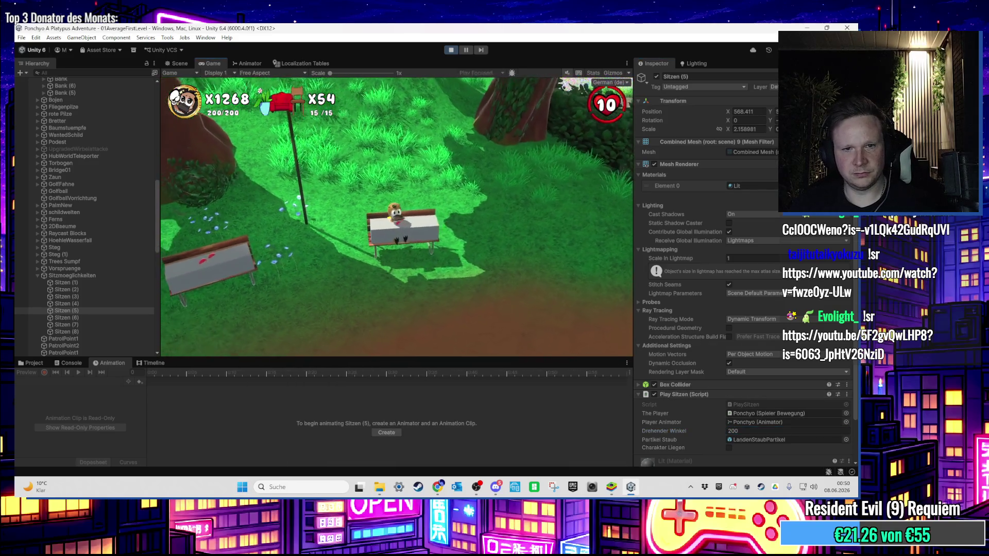
# Step: Retest the seat and settle the angle through 190 to the final 195
pyautogui.press('space')
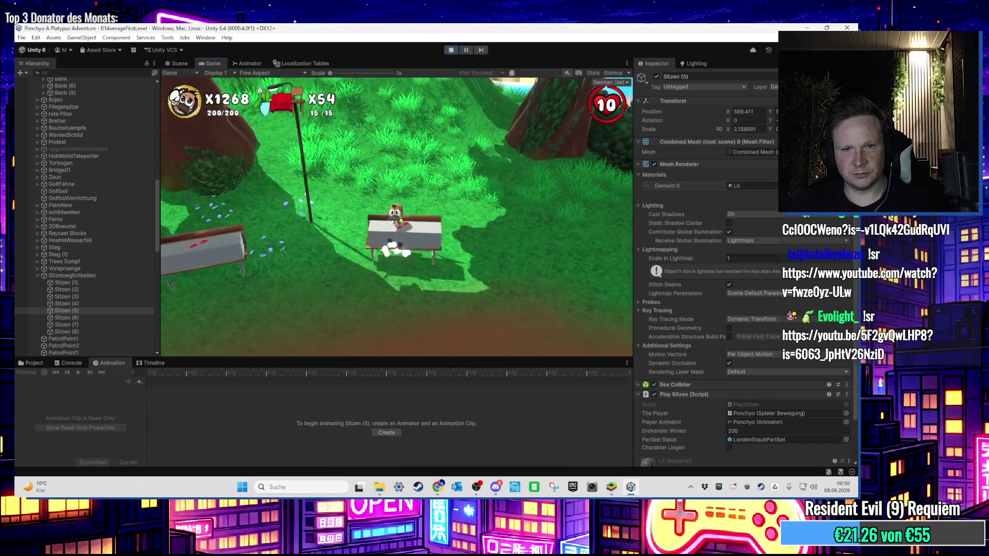
pyautogui.press('super')
pyautogui.click(751, 431)
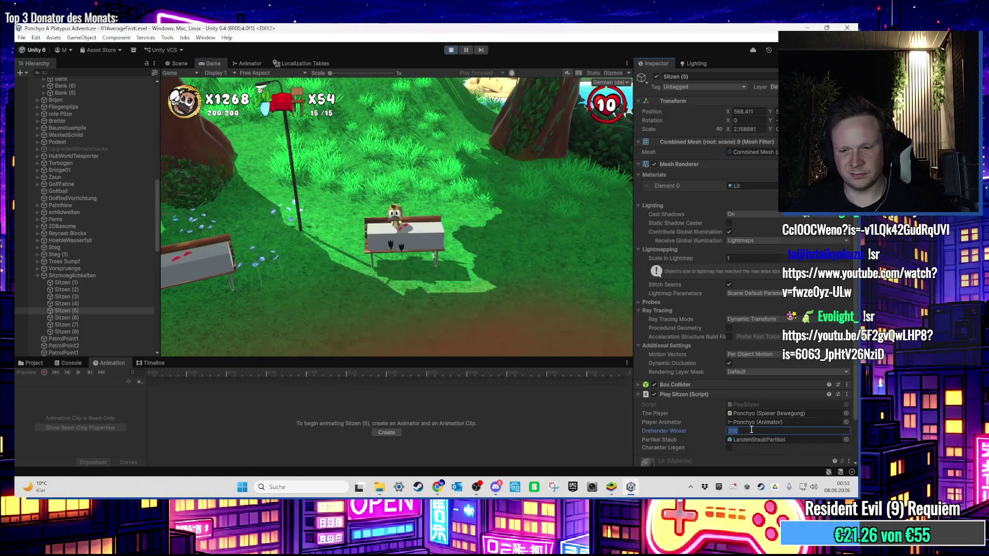
pyautogui.write('190')
pyautogui.press('space')
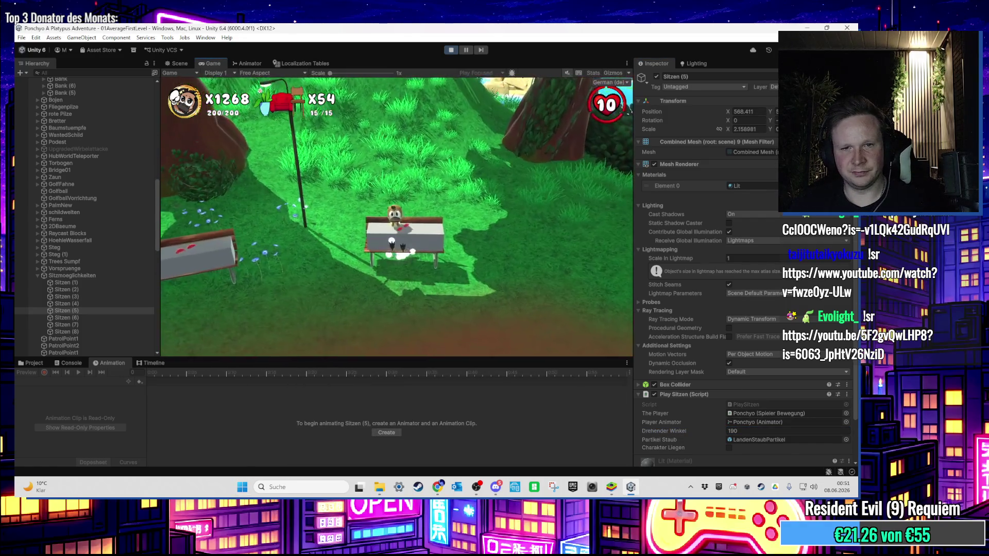
pyautogui.press('super')
pyautogui.click(750, 430)
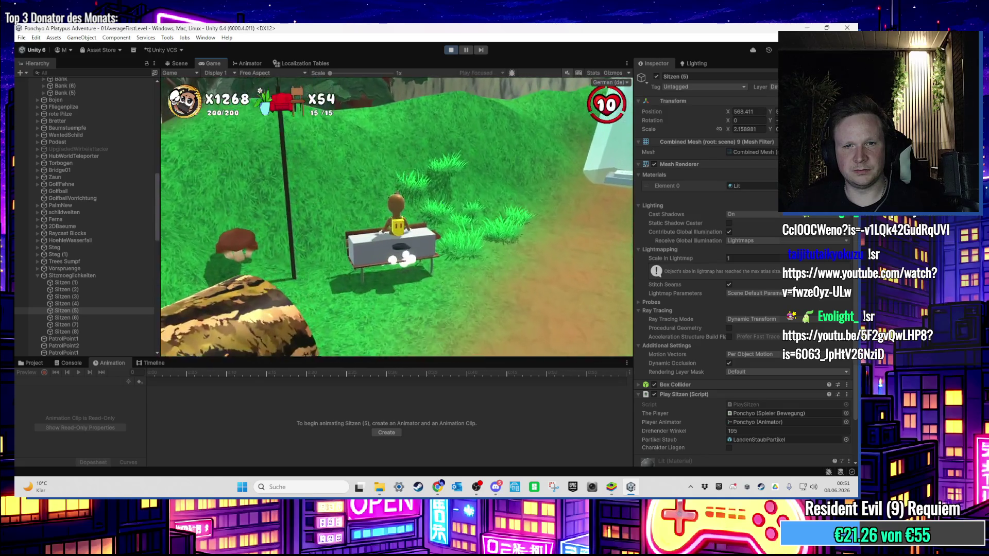
# Step: Run the character across the bridge and sit it down on the next bench
pyautogui.press('w')
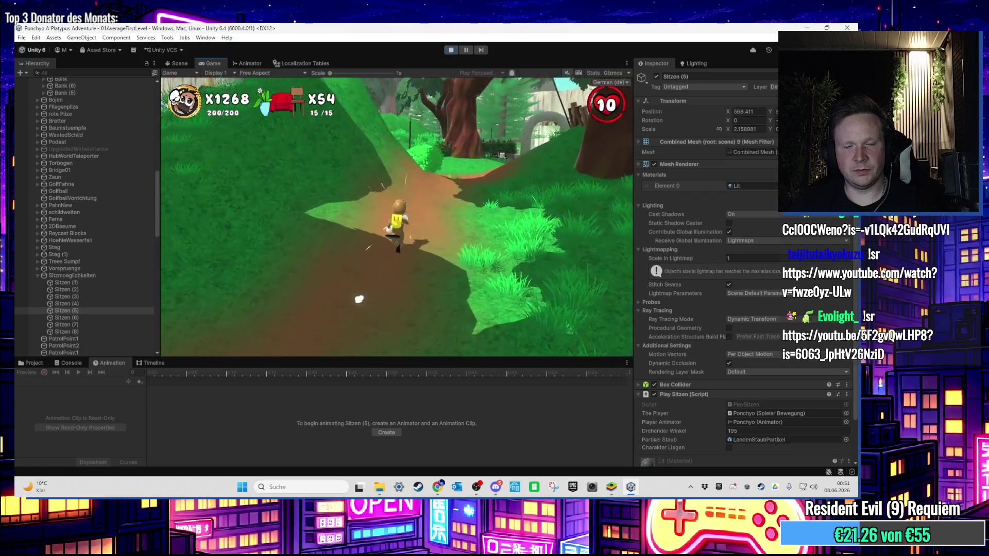
pyautogui.press('w')
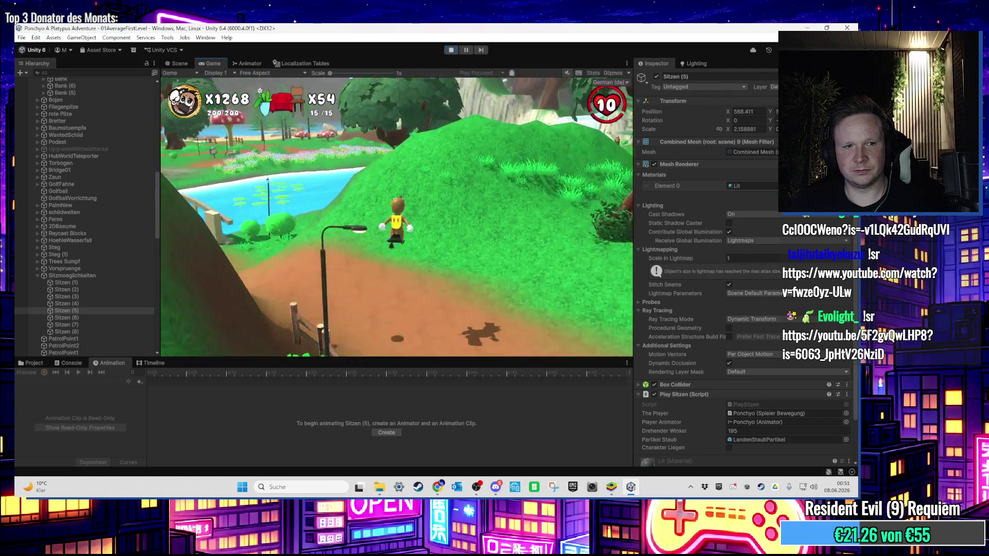
pyautogui.press('w')
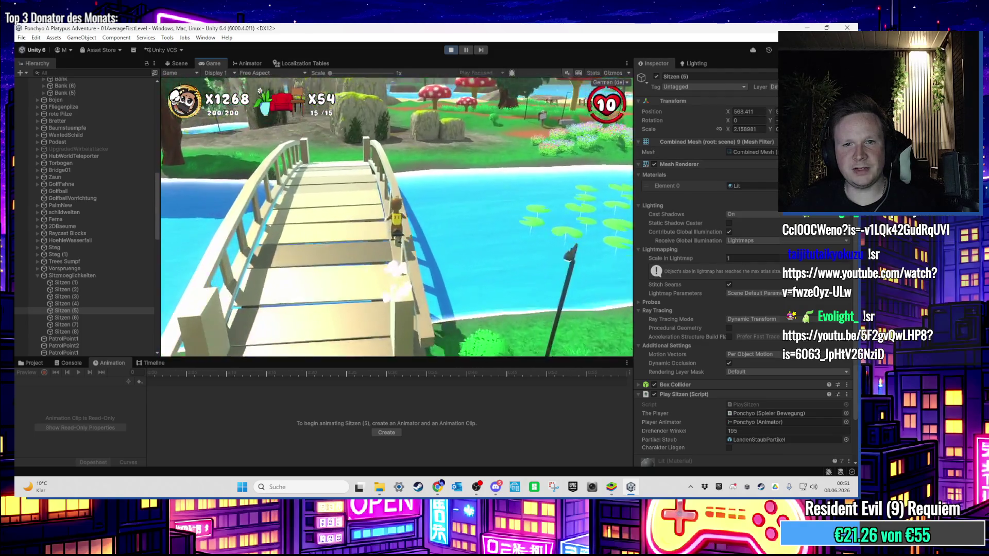
pyautogui.press('w')
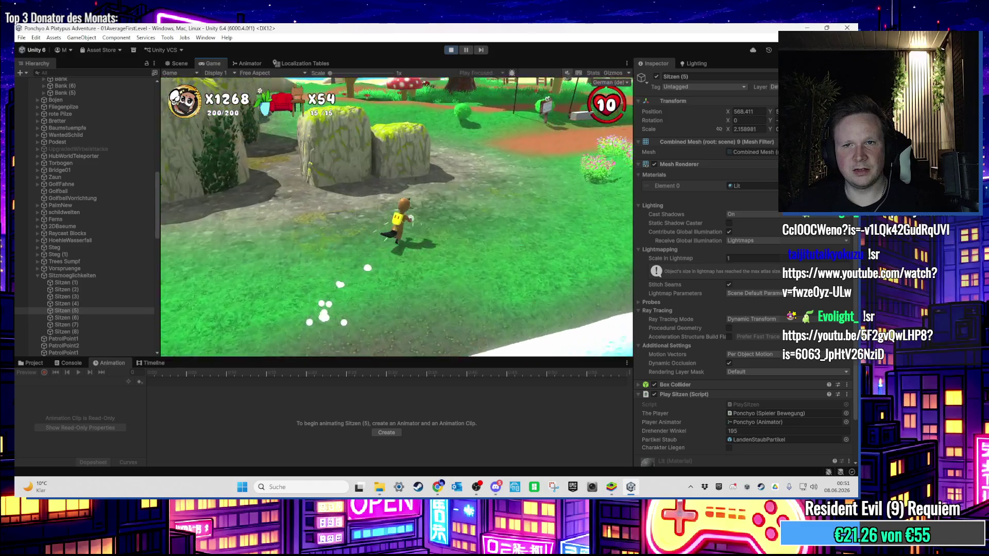
pyautogui.press('w')
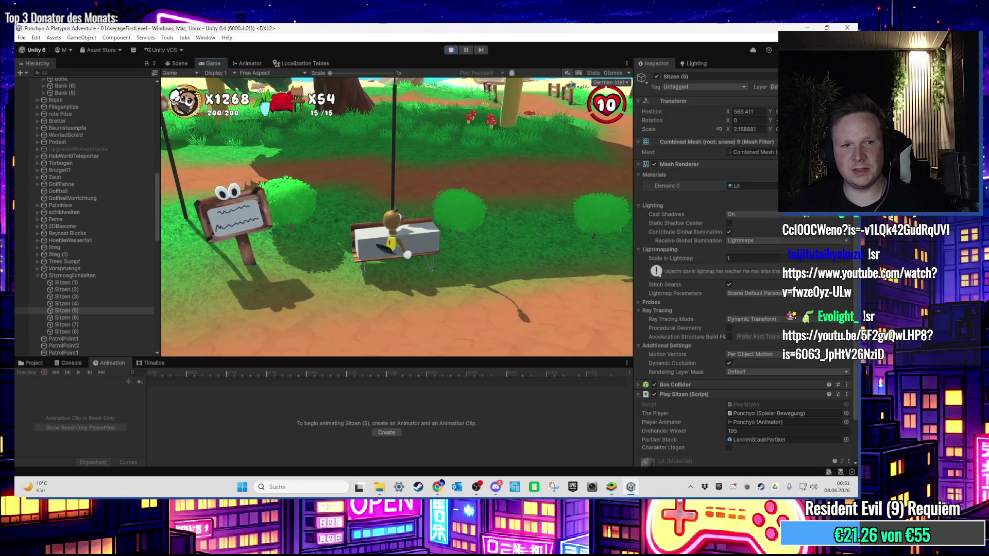
# Step: Find and frame bench Sitzen (8) in the Hierarchy, then return to the running game
pyautogui.press('super')
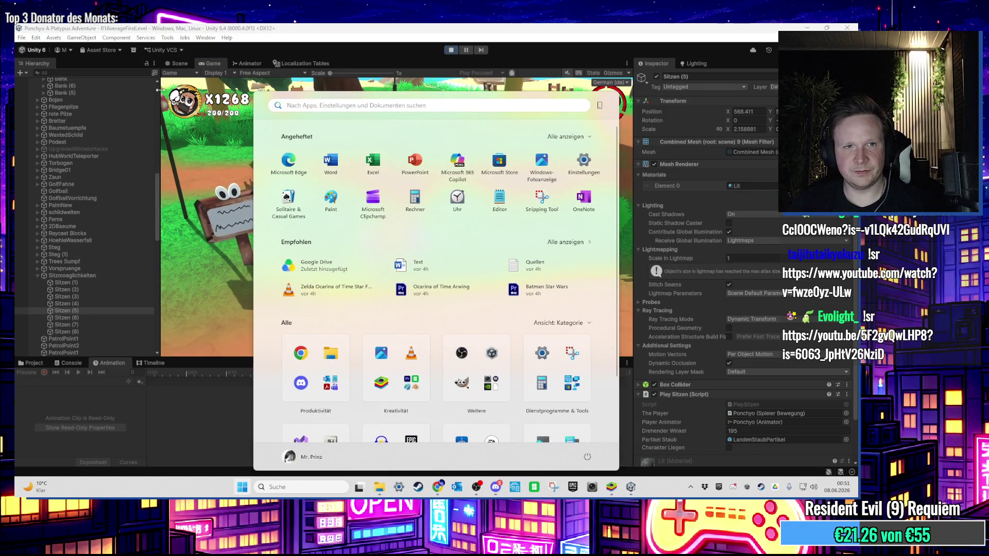
pyautogui.click(181, 63)
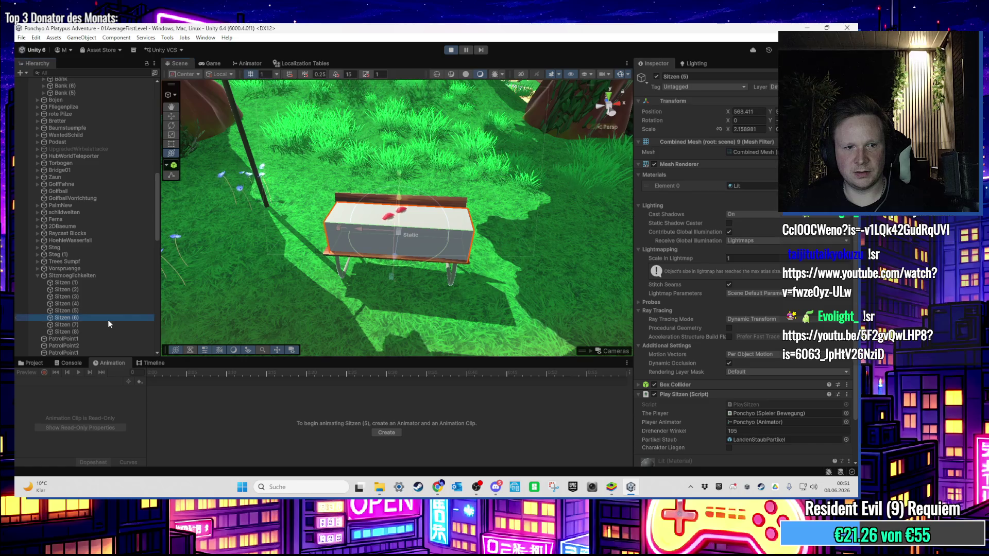
pyautogui.doubleClick(110, 323)
pyautogui.moveTo(308, 227)
pyautogui.mouseDown()
pyautogui.moveTo(307, 193)
pyautogui.moveTo(371, 250)
pyautogui.moveTo(388, 249)
pyautogui.moveTo(357, 265)
pyautogui.mouseUp()
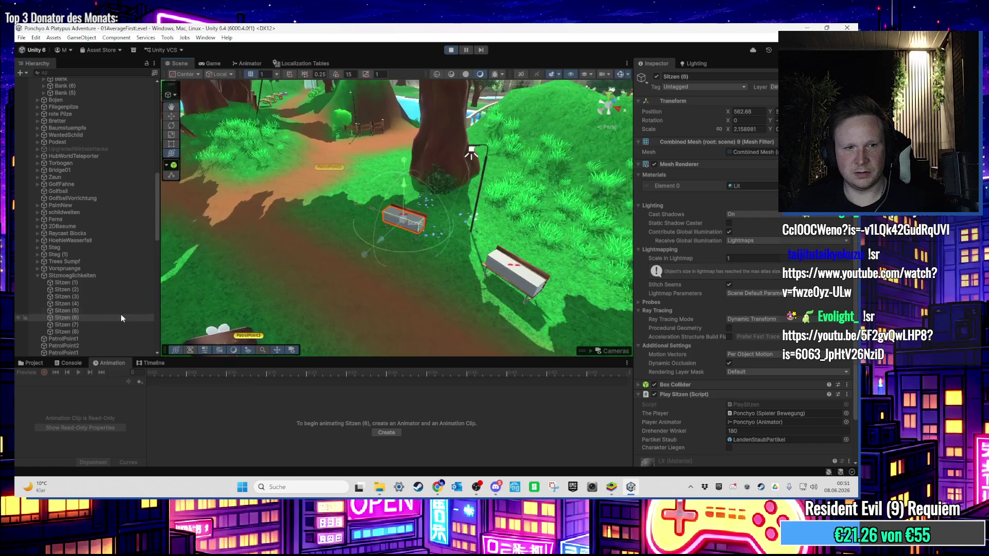
pyautogui.doubleClick(105, 331)
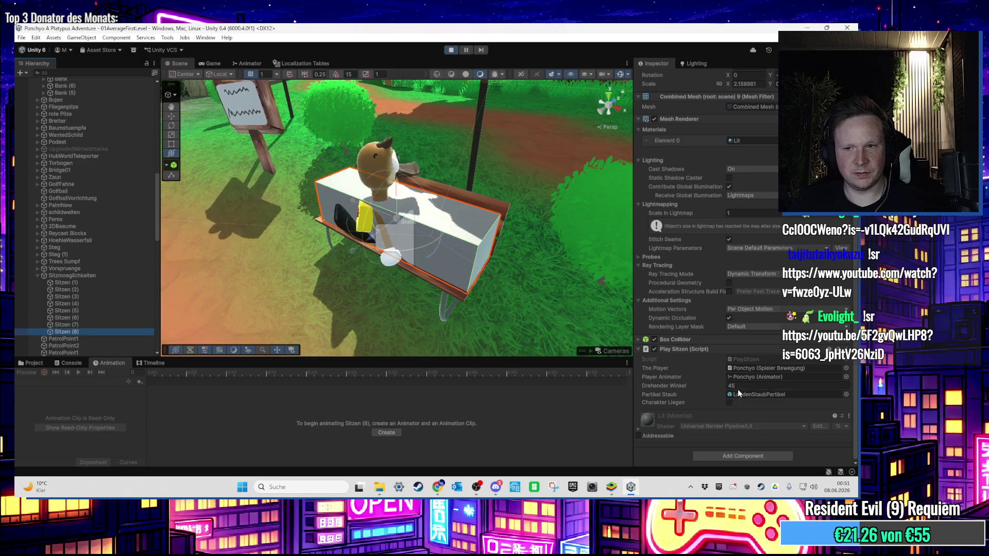
pyautogui.click(213, 64)
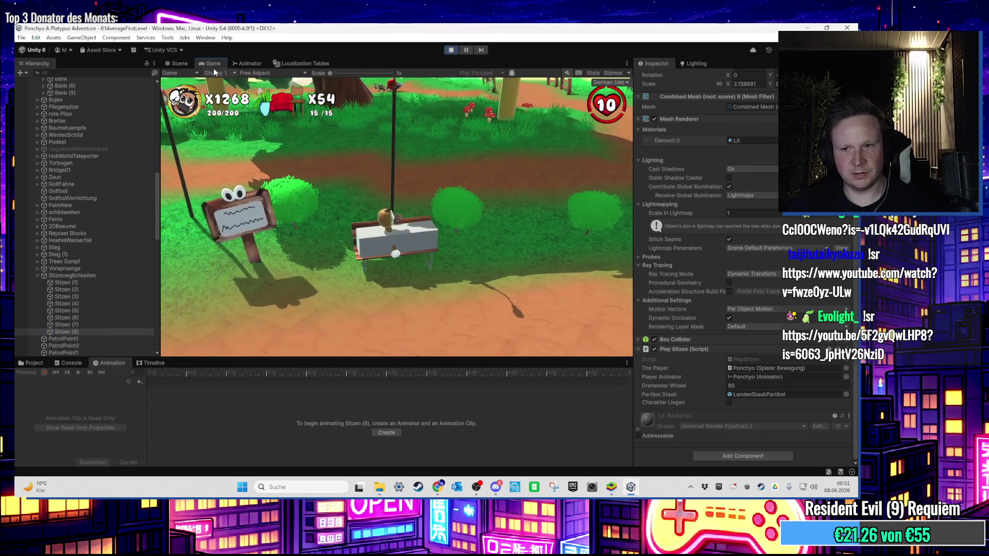
# Step: Change Sitzen (8)'s Drehender Winkel through 135 and 150 to 180, testing in the game
pyautogui.press('super')
pyautogui.click(733, 386)
pyautogui.write('135')
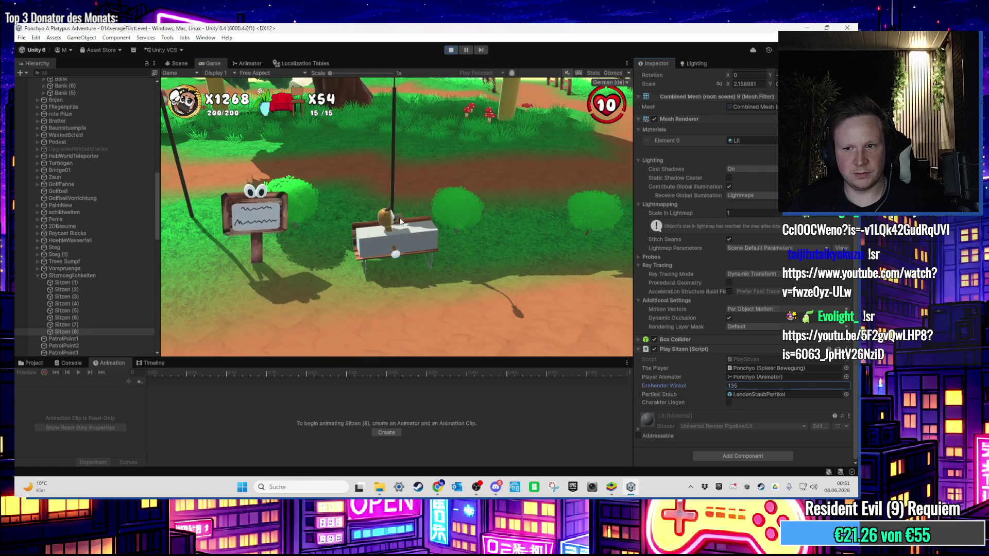
pyautogui.click(400, 221)
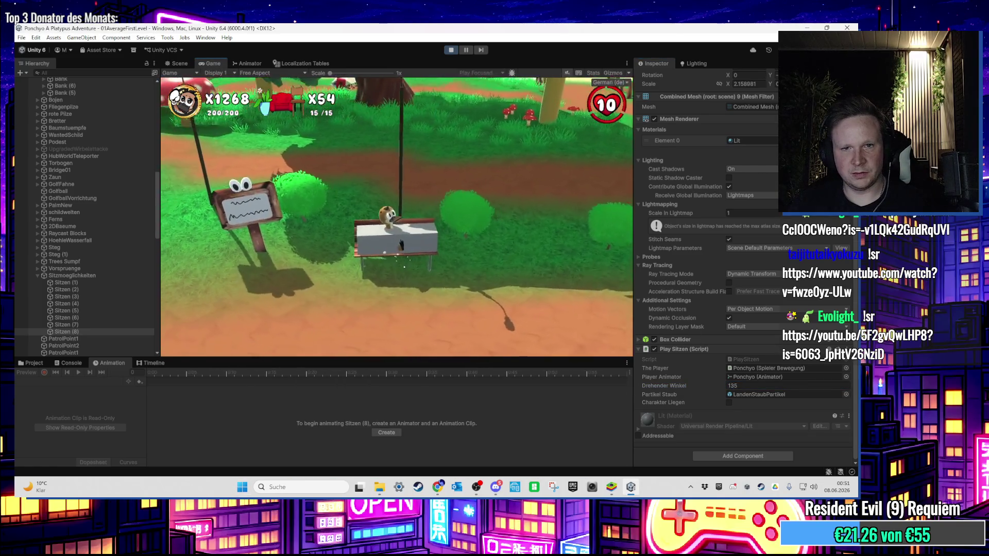
pyautogui.press('super')
pyautogui.click(751, 386)
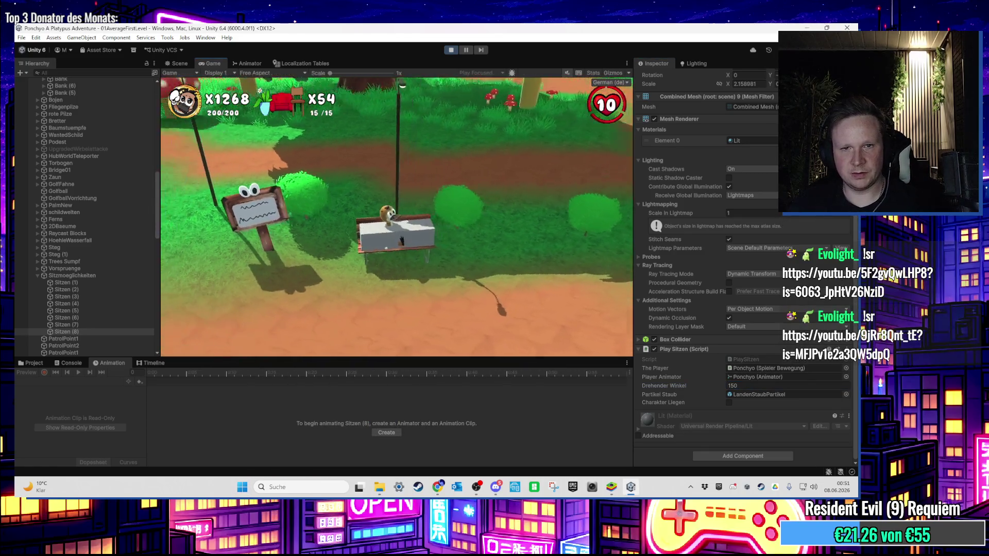
pyautogui.press('super')
pyautogui.click(740, 385)
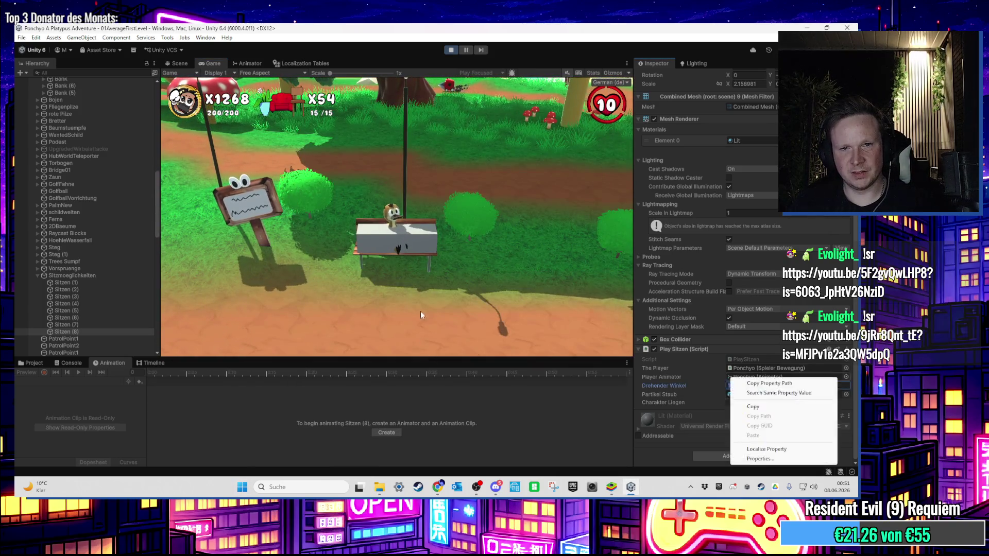
pyautogui.write('180')
pyautogui.press('super')
pyautogui.press('super')
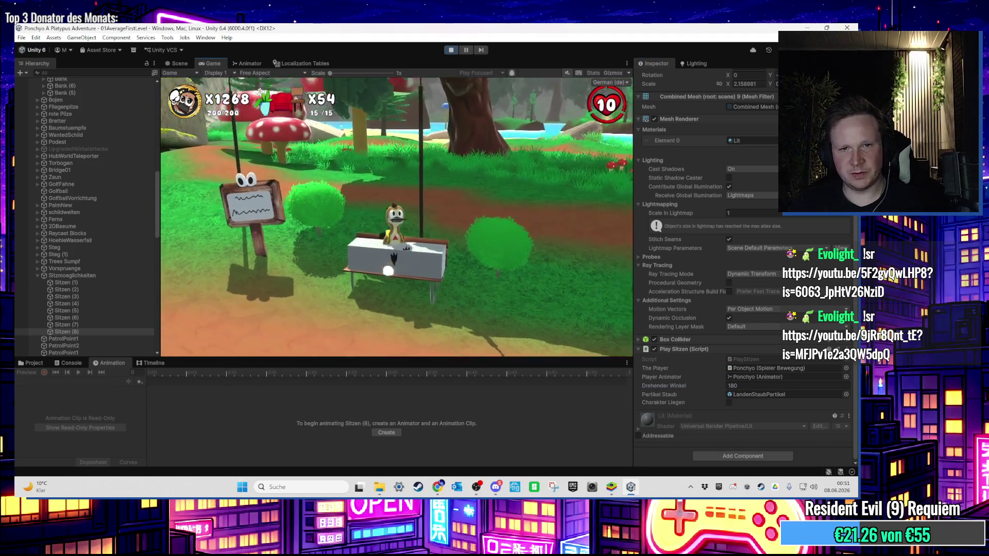
pyautogui.press('super')
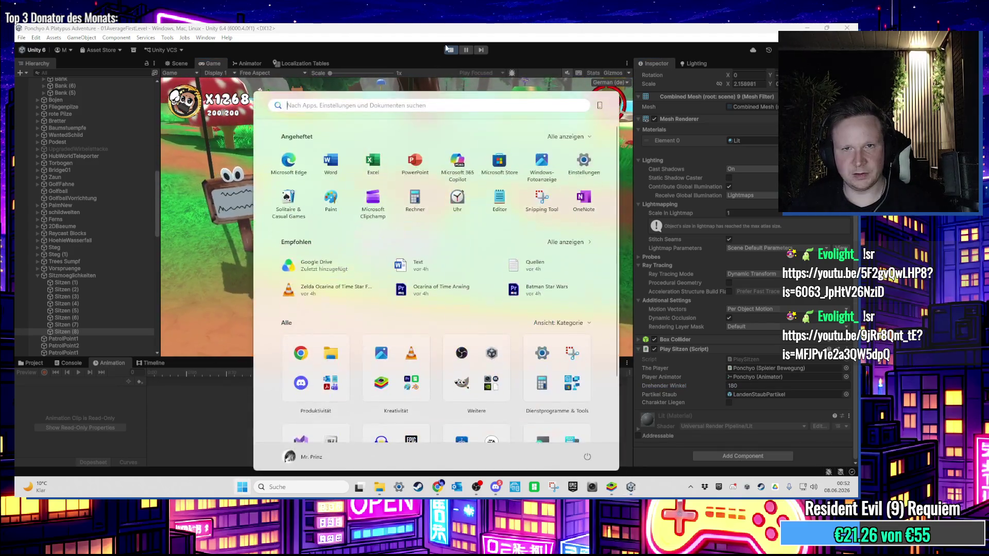
pyautogui.press('super')
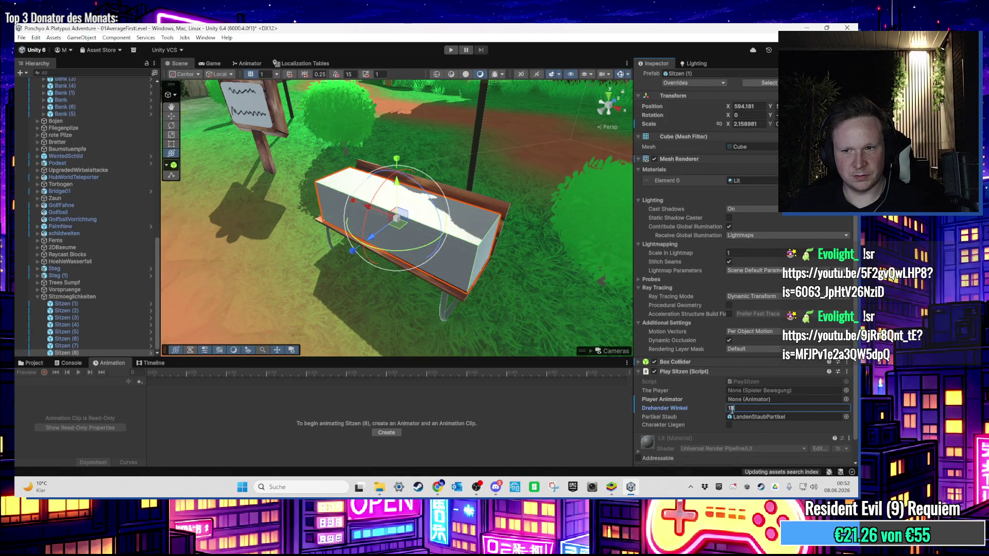
# Step: Adjust Sitzen (5)'s sitting angle and check Sitzen (1)'s seat angle
pyautogui.click(101, 331)
pyautogui.click(757, 408)
pyautogui.write('1')
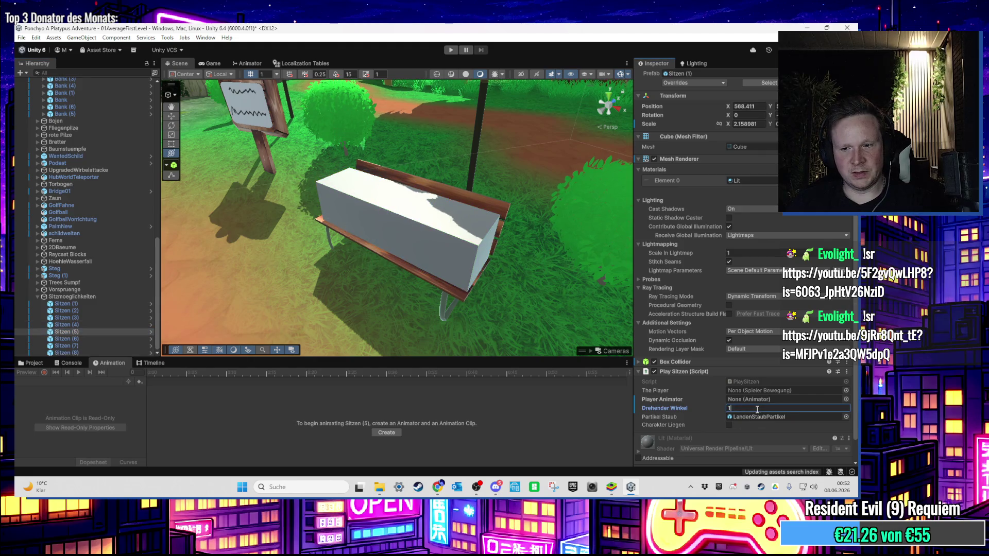
pyautogui.scroll(-3, 410, 240)
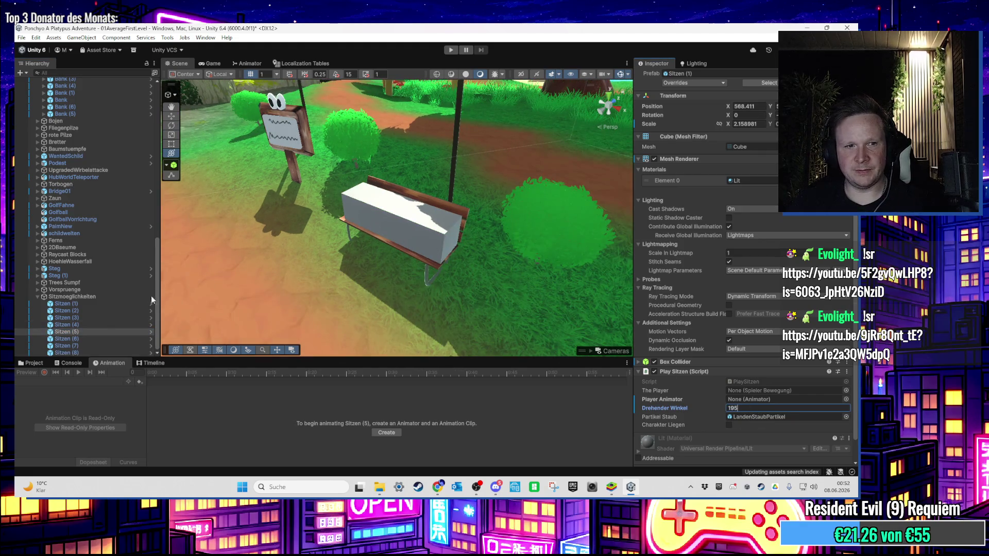
pyautogui.click(489, 317)
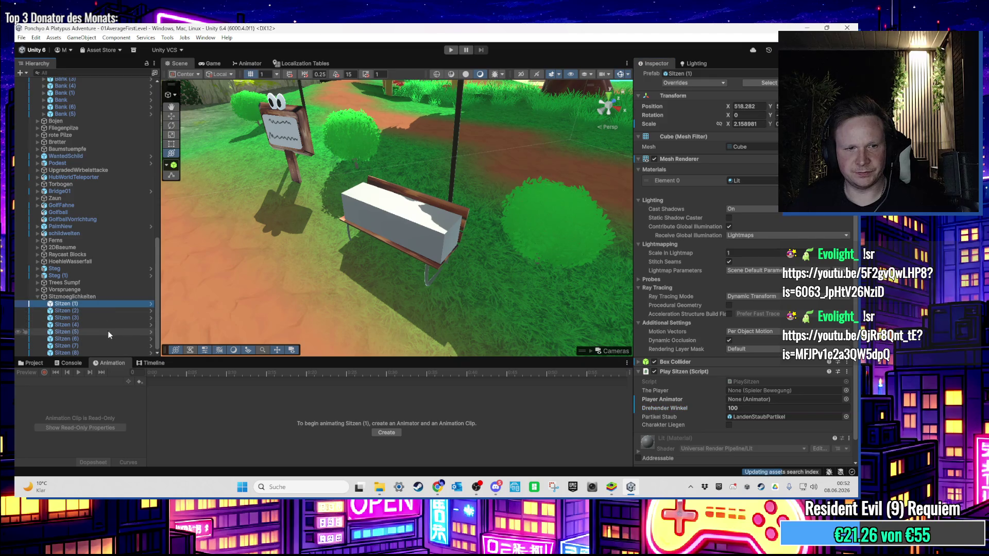
# Step: Untick Mesh Renderer on all eight Sitzen seats and zoom out over the level
pyautogui.keyDown('shift'); pyautogui.click(109, 352); pyautogui.keyUp('shift')
pyautogui.click(654, 159)
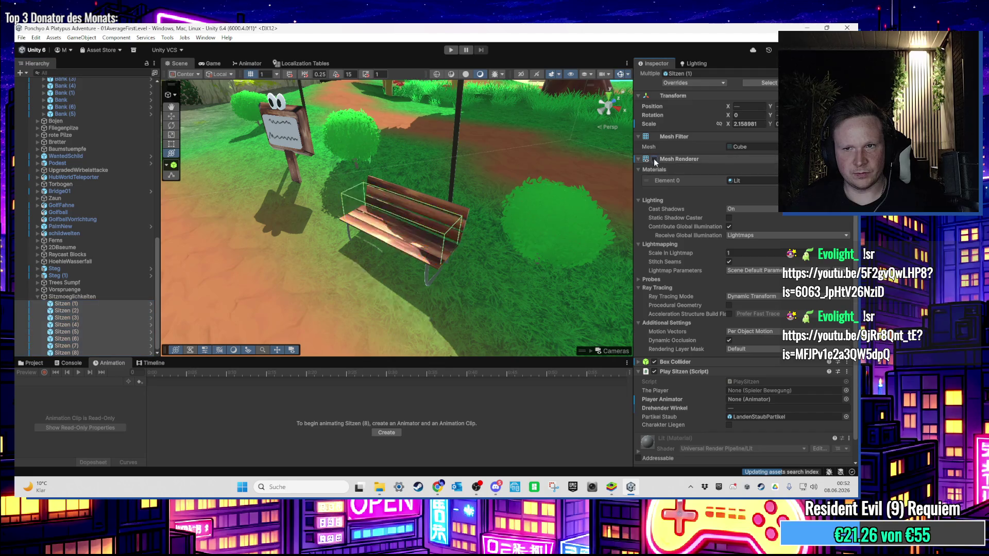
pyautogui.scroll(-3, 498, 221)
pyautogui.scroll(-10, 498, 221)
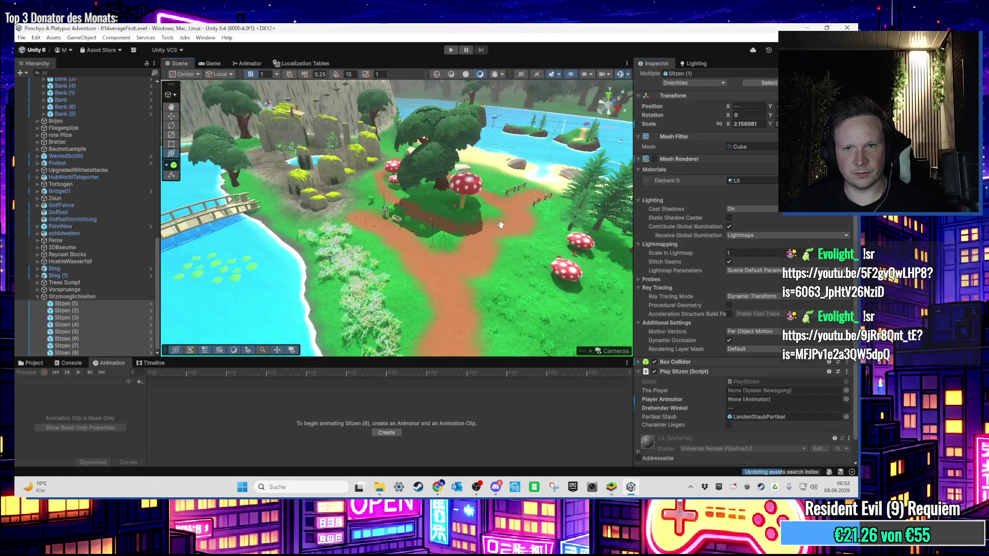
pyautogui.moveTo(501, 225)
pyautogui.mouseDown()
pyautogui.moveTo(330, 283)
pyautogui.moveTo(246, 254)
pyautogui.moveTo(413, 241)
pyautogui.moveTo(556, 314)
pyautogui.moveTo(522, 322)
pyautogui.moveTo(489, 235)
pyautogui.moveTo(357, 219)
pyautogui.moveTo(295, 142)
pyautogui.moveTo(335, 170)
pyautogui.moveTo(511, 139)
pyautogui.moveTo(419, 280)
pyautogui.moveTo(363, 185)
pyautogui.moveTo(444, 200)
pyautogui.moveTo(359, 276)
pyautogui.moveTo(351, 200)
pyautogui.moveTo(339, 210)
pyautogui.moveTo(400, 198)
pyautogui.moveTo(415, 163)
pyautogui.moveTo(333, 213)
pyautogui.moveTo(451, 224)
pyautogui.moveTo(296, 238)
pyautogui.moveTo(493, 224)
pyautogui.mouseUp()
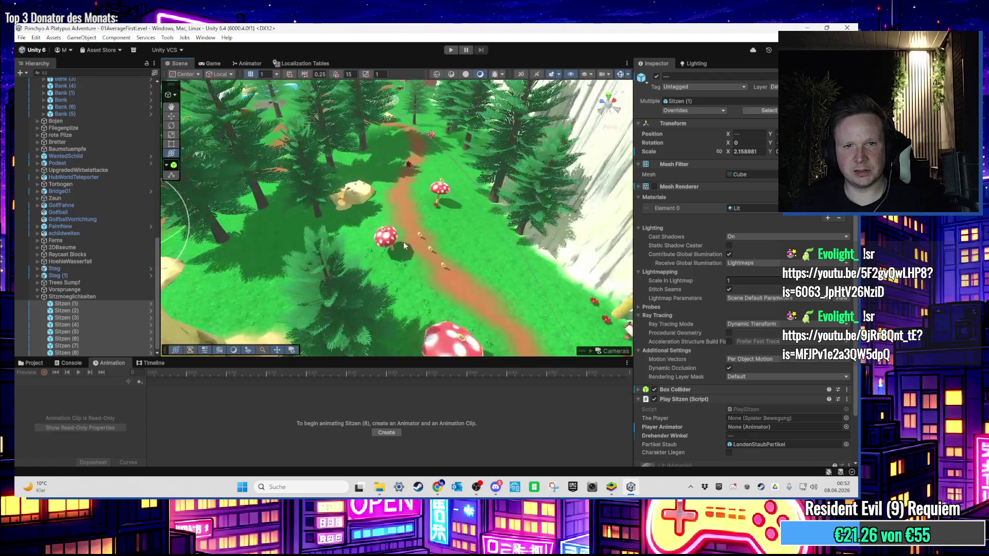
pyautogui.moveTo(395, 329)
pyautogui.mouseDown()
pyautogui.moveTo(382, 287)
pyautogui.moveTo(391, 224)
pyautogui.moveTo(398, 245)
pyautogui.mouseUp()
# Step: Select and frame the rock Rock_1_1_Pre (1) to inspect its LOD Group
pyautogui.click(399, 248)
pyautogui.press('f')
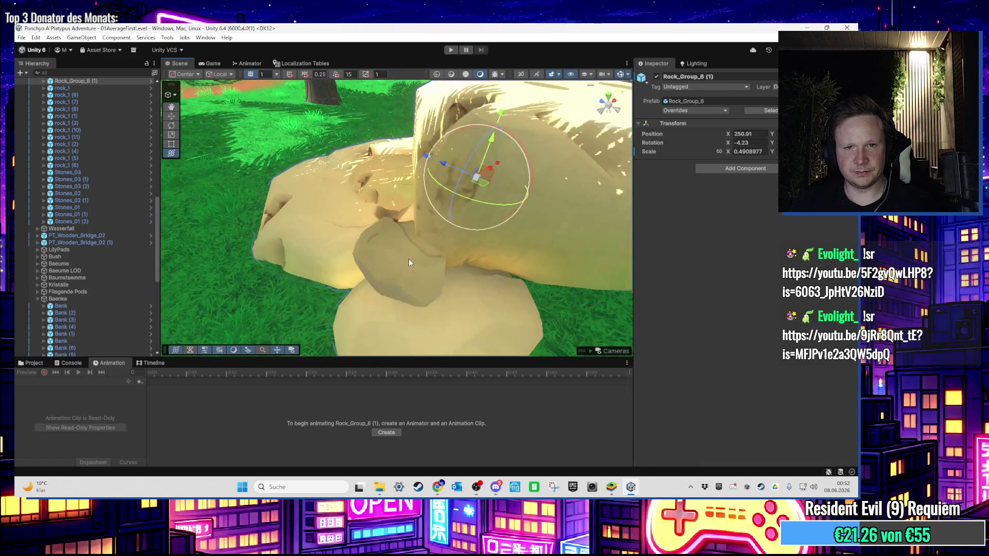
pyautogui.scroll(2, 154, 215)
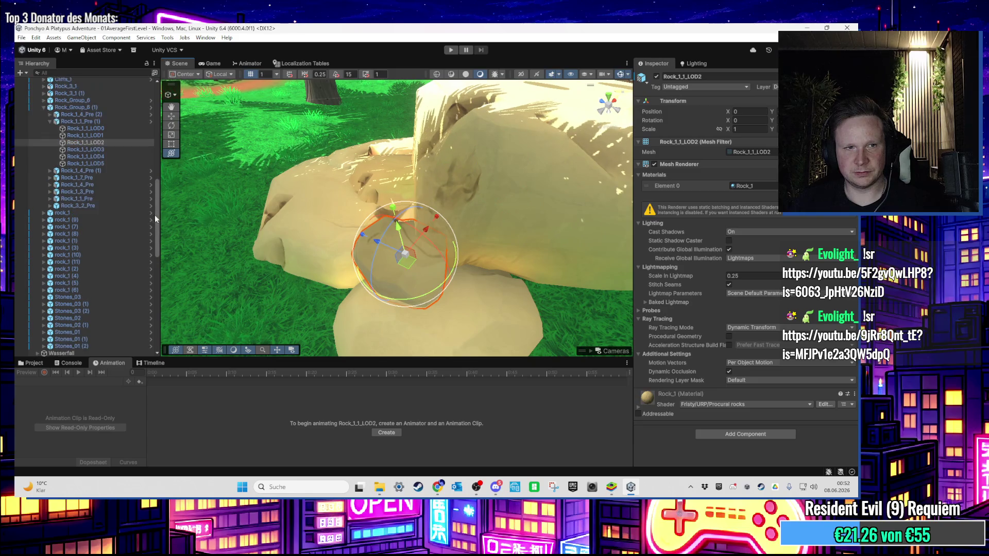
pyautogui.click(98, 122)
pyautogui.moveTo(284, 280); pyautogui.dragTo(446, 237)
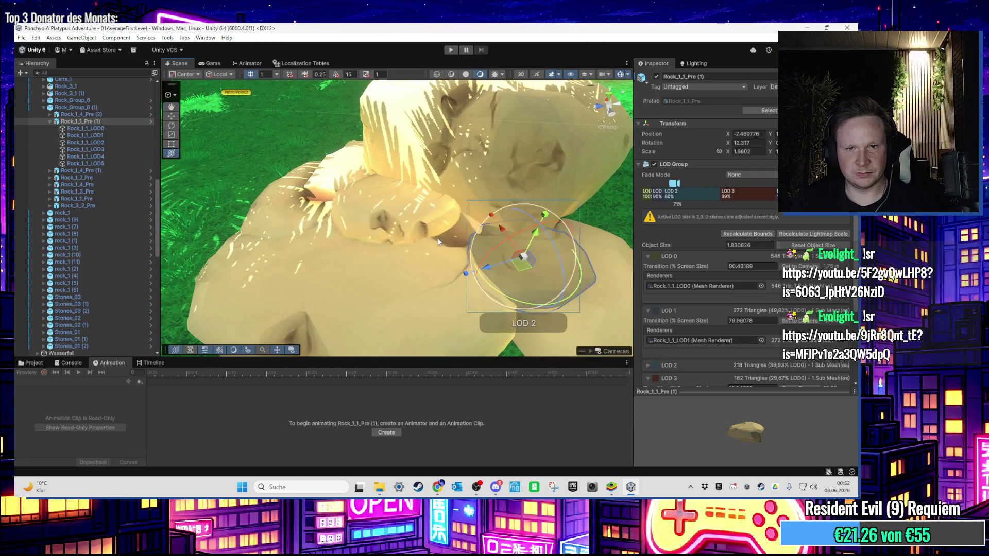
pyautogui.scroll(-5, 438, 241)
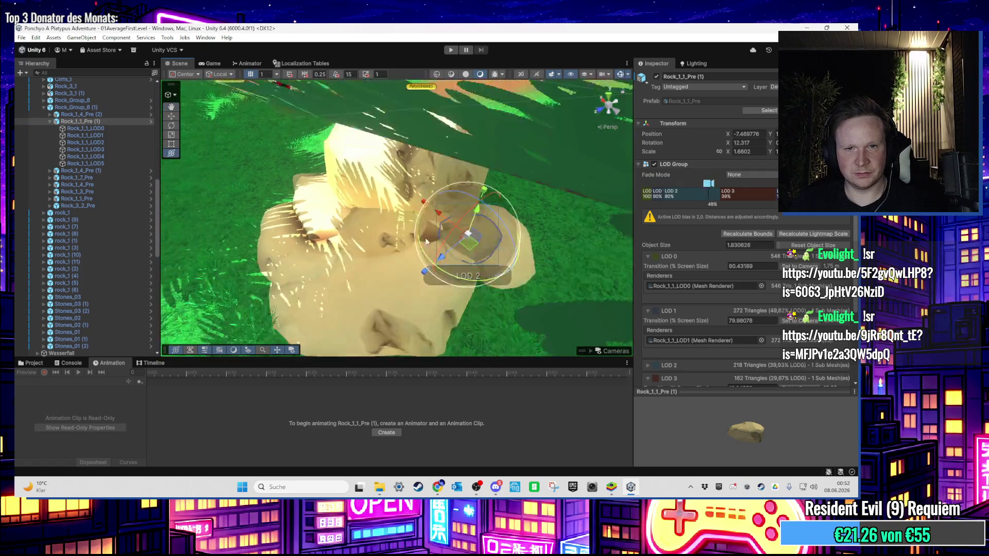
pyautogui.scroll(-6, 426, 241)
# Step: Show the Project tab's Scenes folder and select the Sitzmoeglichkeiten seating group
pyautogui.click(20, 364)
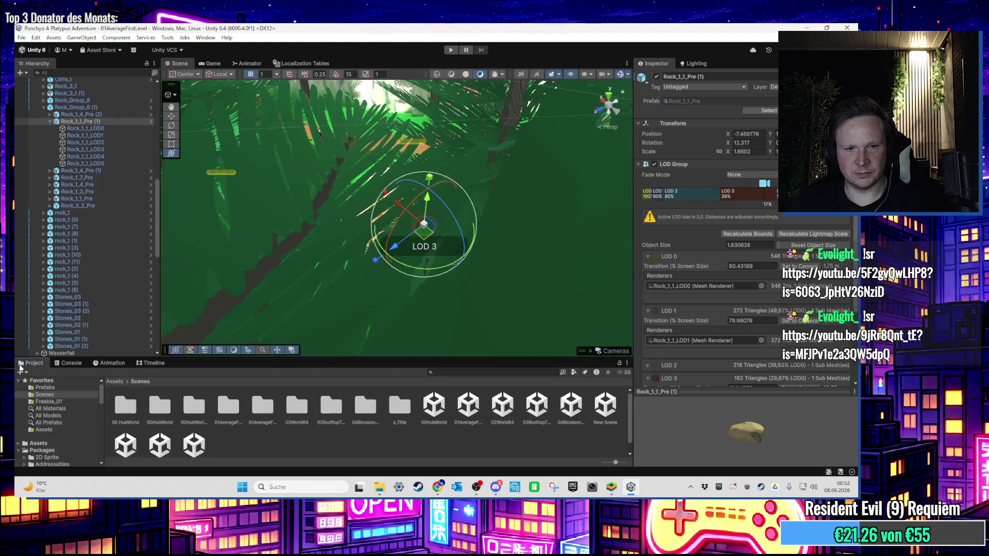
pyautogui.moveTo(395, 251)
pyautogui.mouseDown()
pyautogui.moveTo(366, 235)
pyautogui.moveTo(395, 148)
pyautogui.mouseUp()
pyautogui.scroll(10, 409, 264)
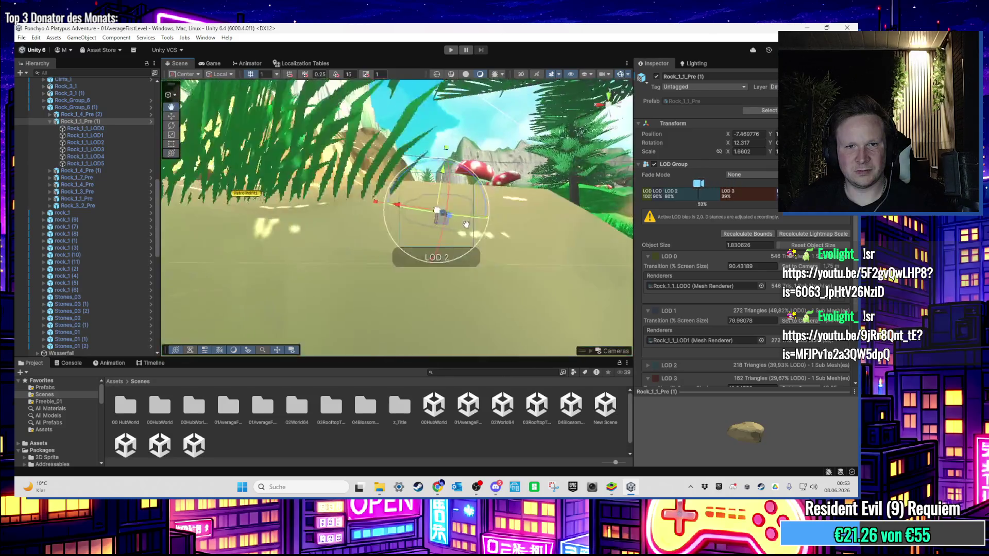
pyautogui.scroll(-10, 397, 276)
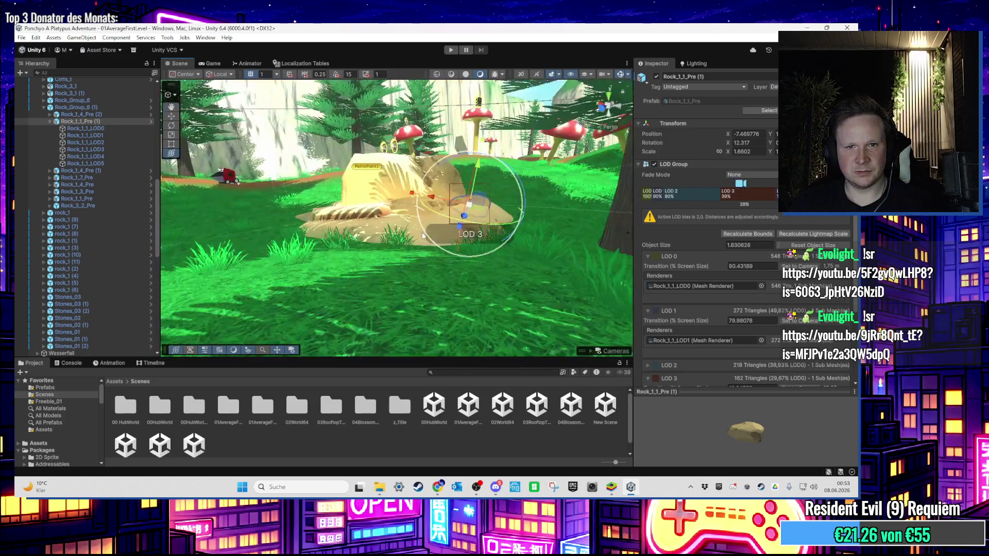
pyautogui.press('f')
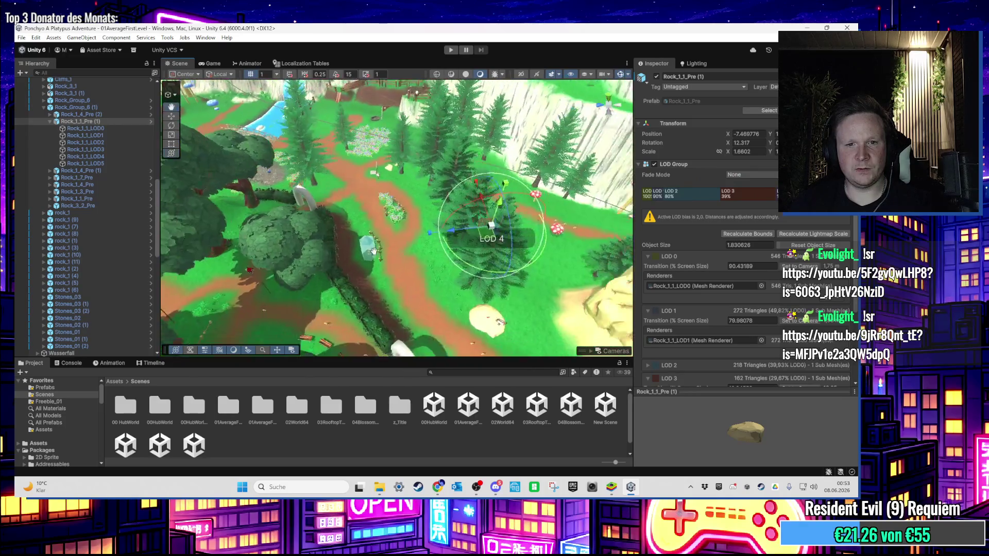
pyautogui.scroll(3, 104, 163)
pyautogui.scroll(2, 109, 164)
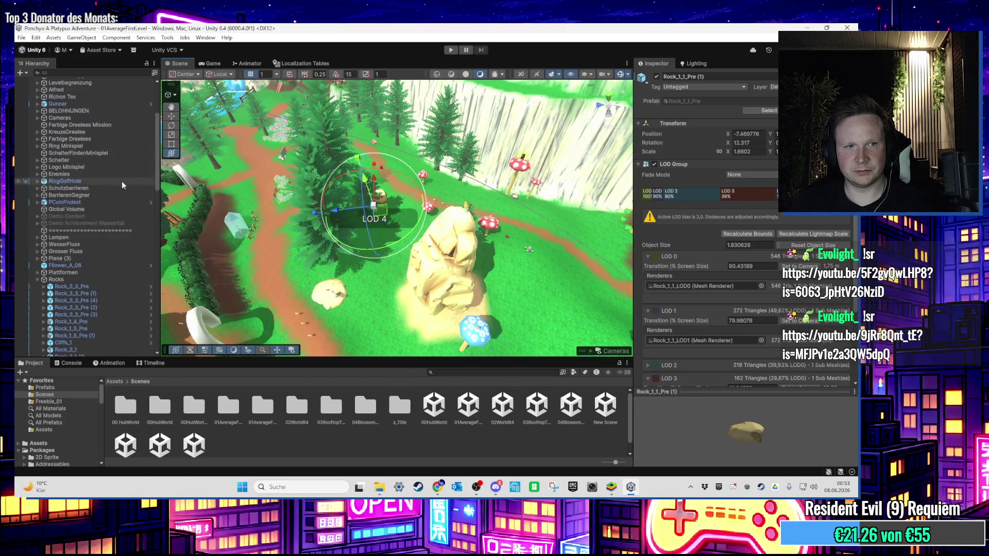
pyautogui.moveTo(153, 191); pyautogui.dragTo(156, 370)
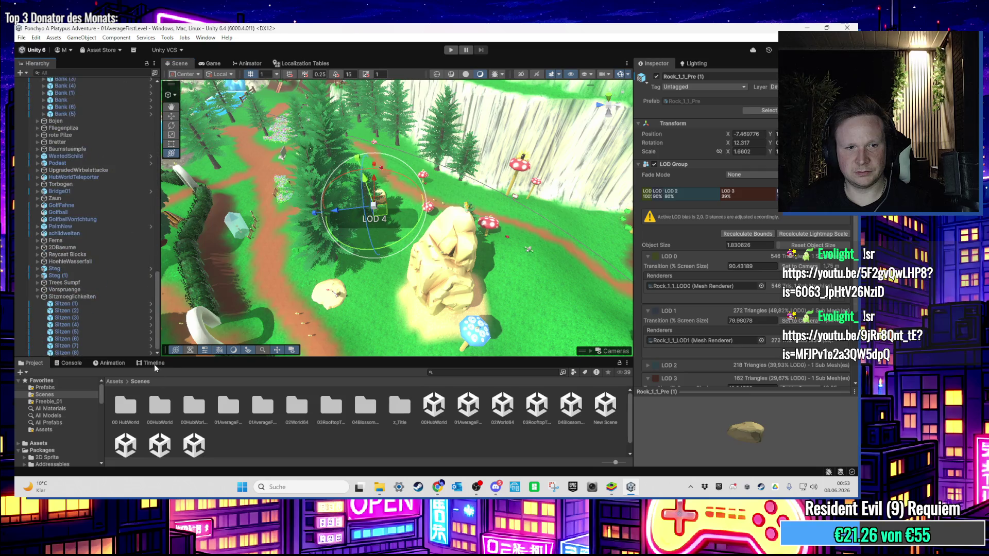
pyautogui.click(104, 299)
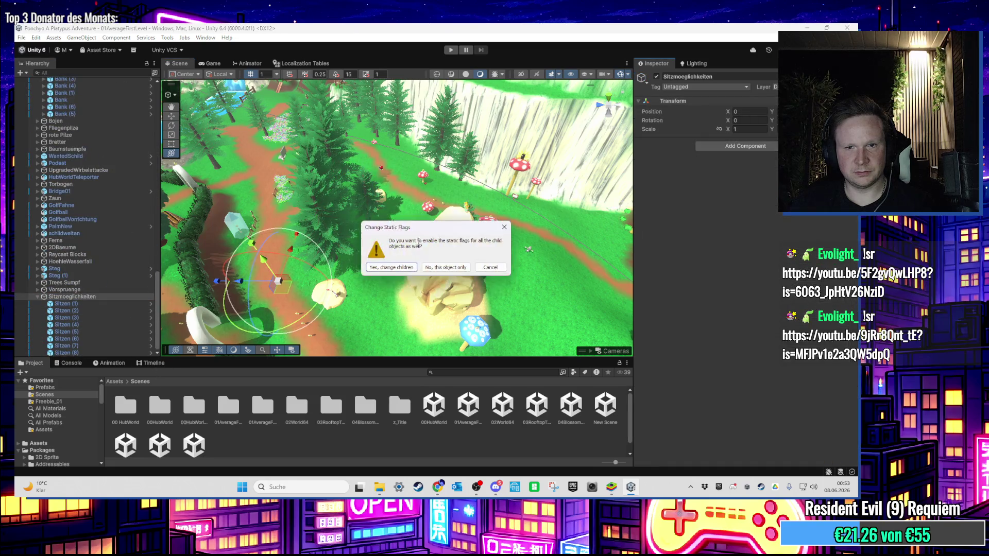
# Step: Confirm Sitzmoeglichkeiten as static, then save and open the 00HubWorld scene
pyautogui.click(115, 325)
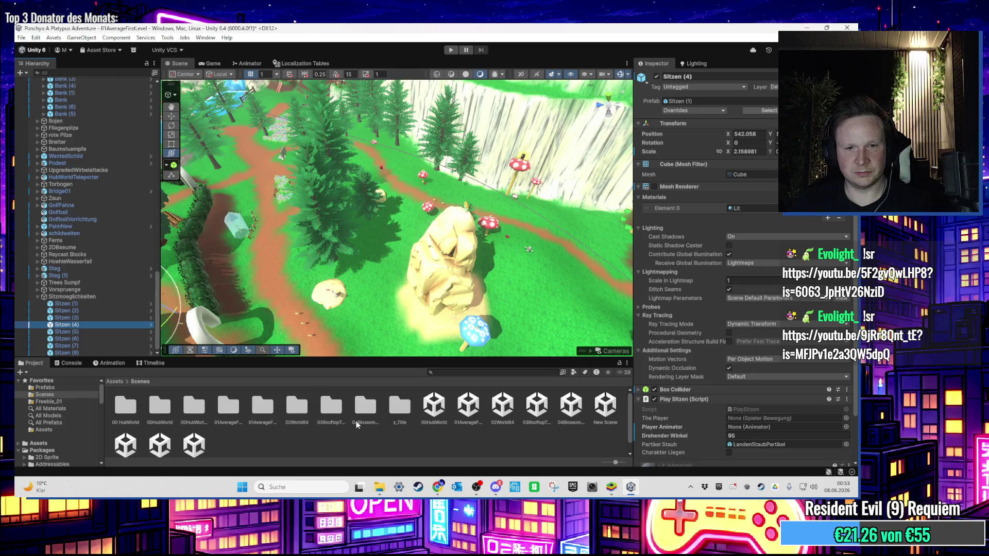
pyautogui.doubleClick(434, 419)
pyautogui.click(415, 273)
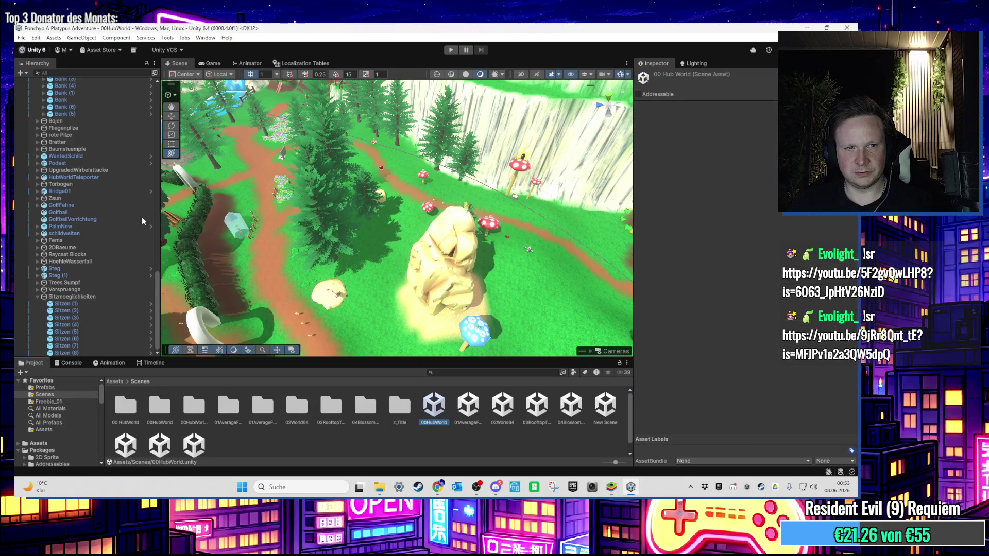
# Step: Make the Hub World's Sitzmoeglichkeiten static, then save and open 02World64
pyautogui.moveTo(158, 170); pyautogui.dragTo(152, 328)
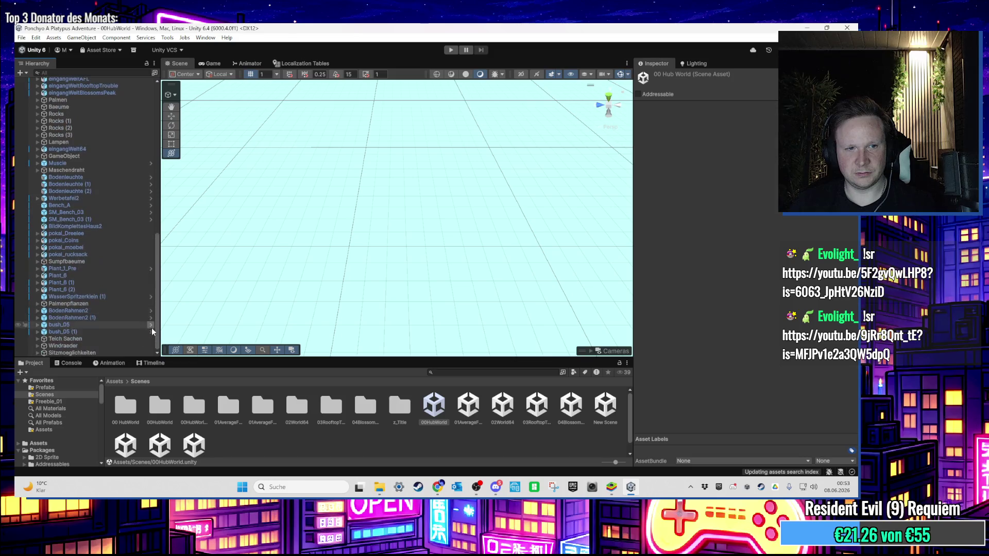
pyautogui.click(82, 353)
pyautogui.click(399, 268)
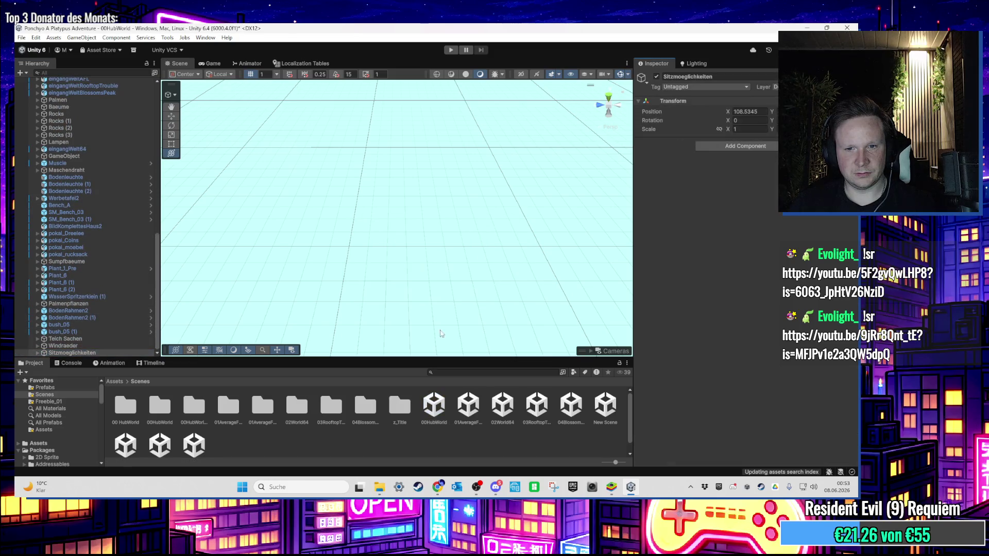
pyautogui.doubleClick(503, 413)
pyautogui.click(404, 277)
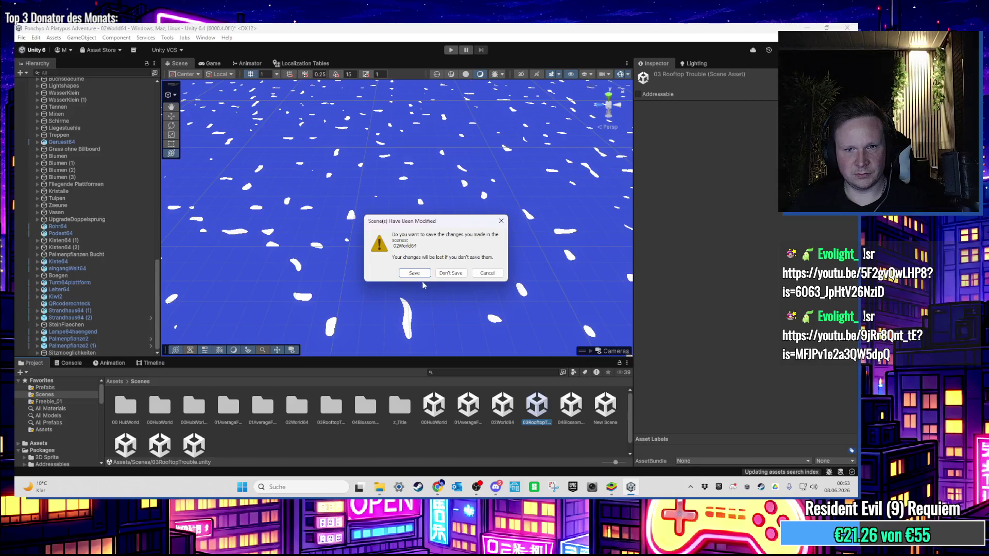
# Step: Save and load 03RooftopTrouble, then mark its Sitzmoeglichkeiten group Static and confirm
pyautogui.click(426, 288)
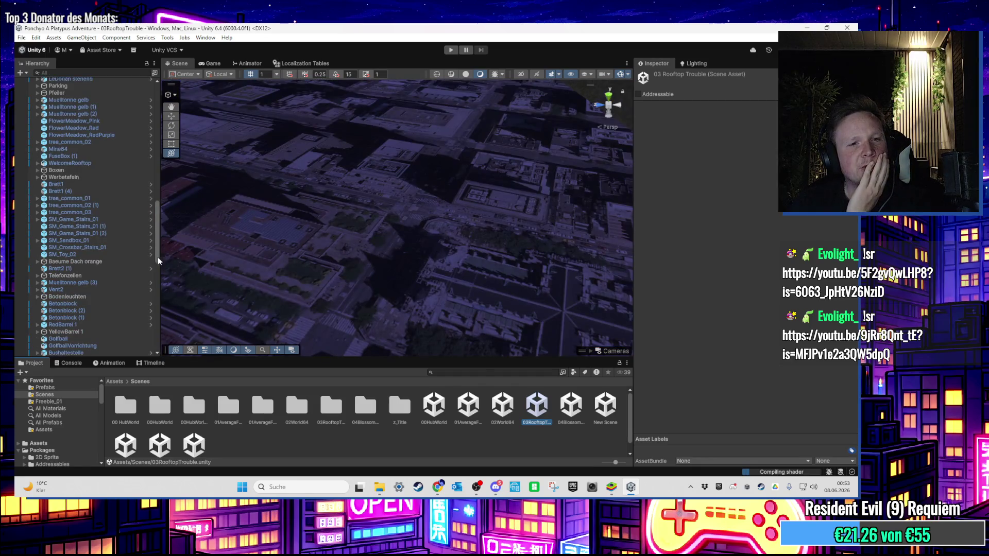
pyautogui.scroll(-5, 155, 288)
pyautogui.scroll(-2, 98, 332)
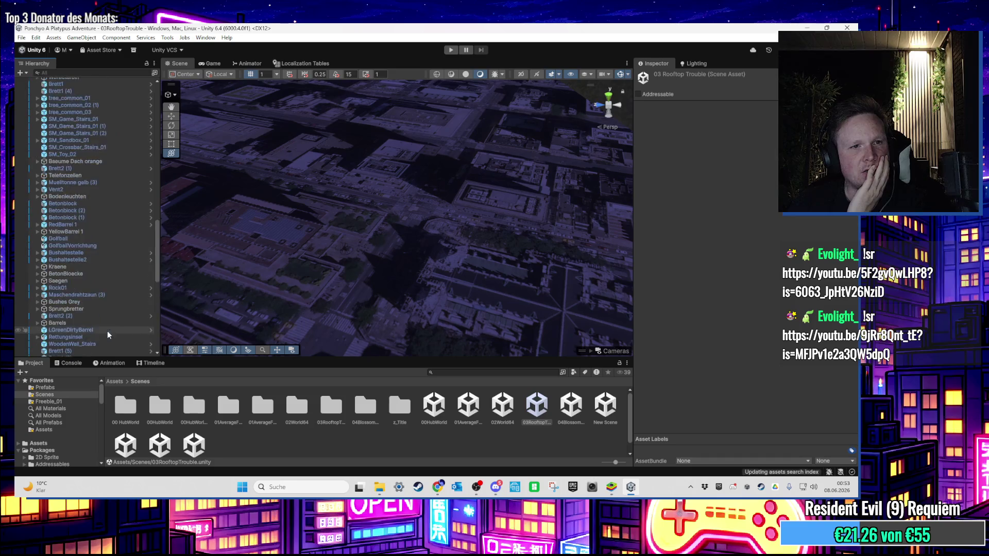
pyautogui.scroll(15, 106, 307)
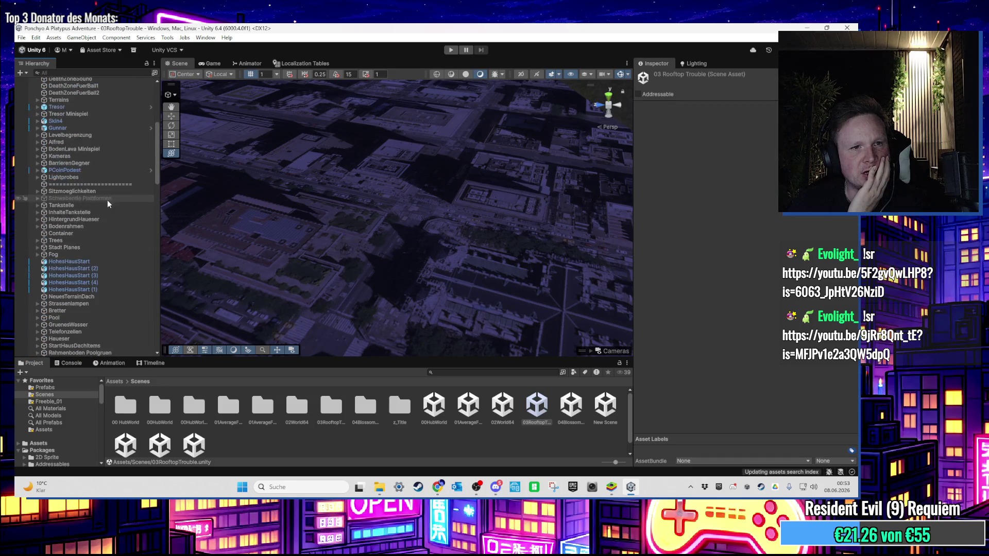
pyautogui.click(82, 191)
pyautogui.click(837, 76)
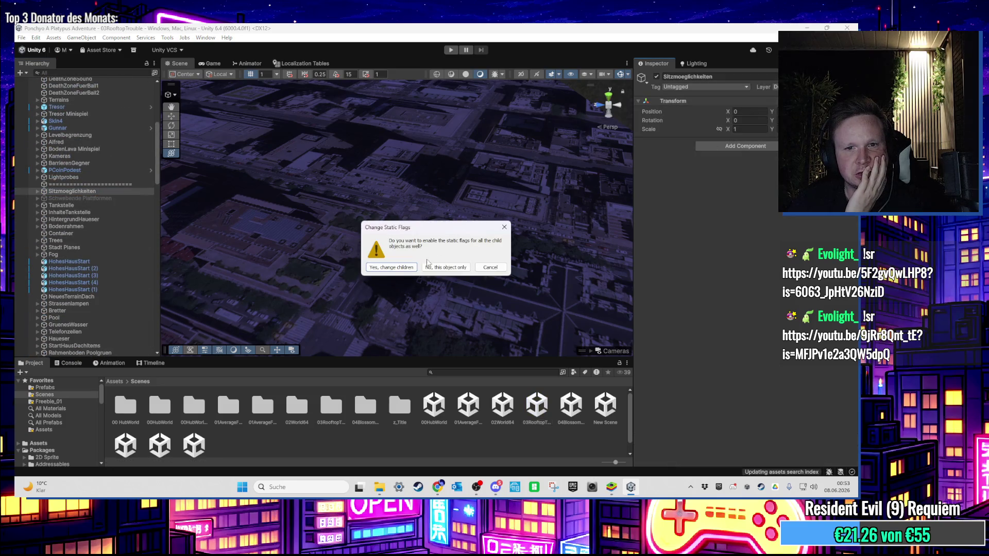
pyautogui.click(393, 268)
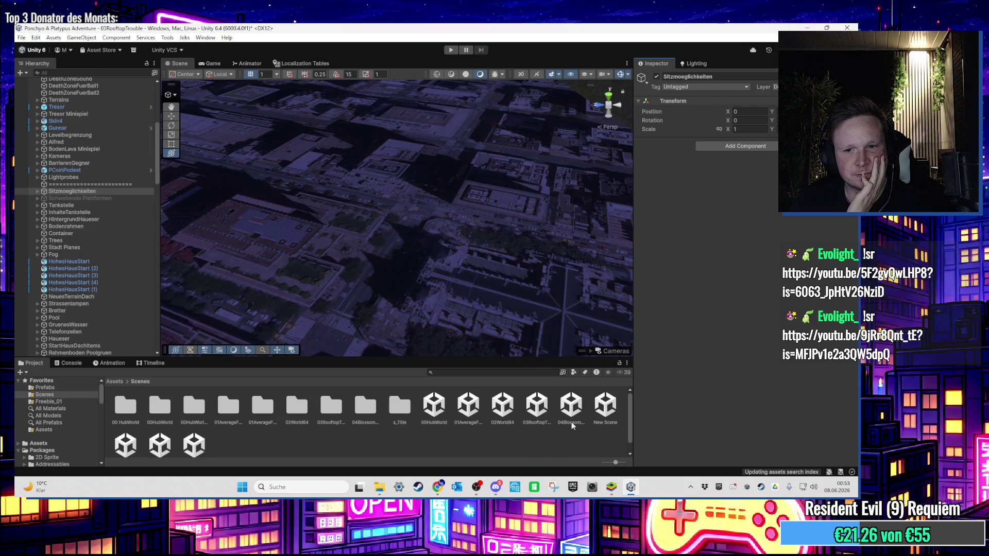
# Step: Open 04BlossomPeak, answer the save prompt, and frame the Palmen group on the island
pyautogui.doubleClick(569, 407)
pyautogui.click(417, 276)
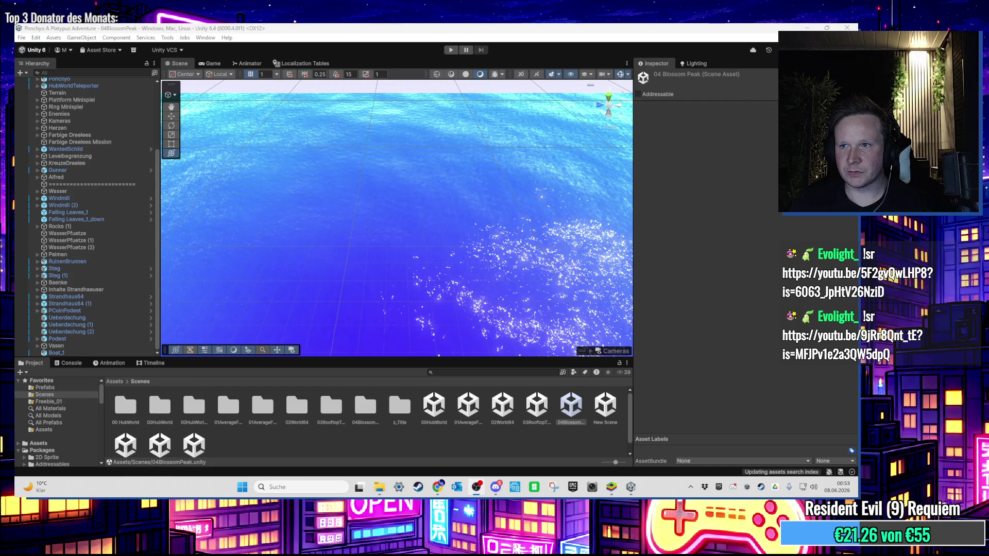
pyautogui.click(57, 219)
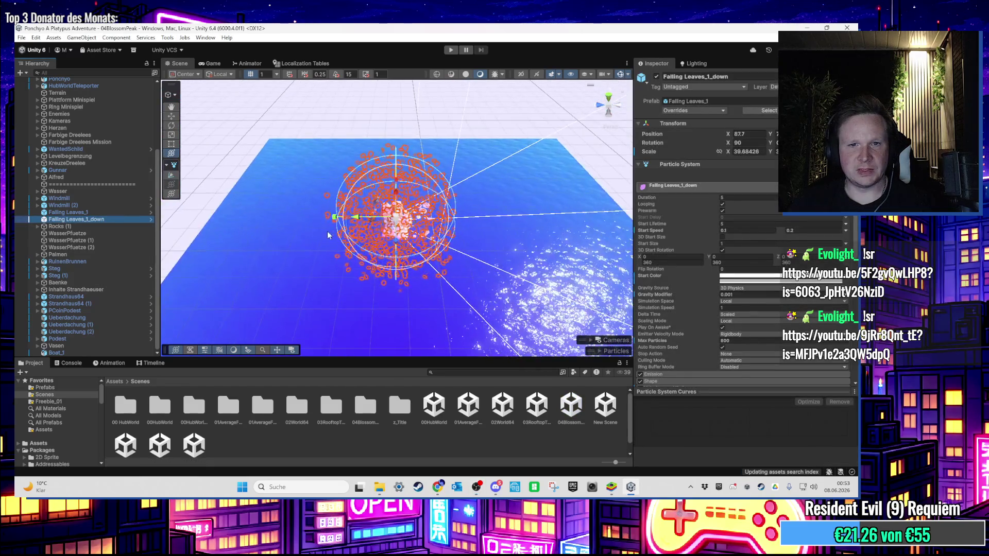
pyautogui.doubleClick(122, 254)
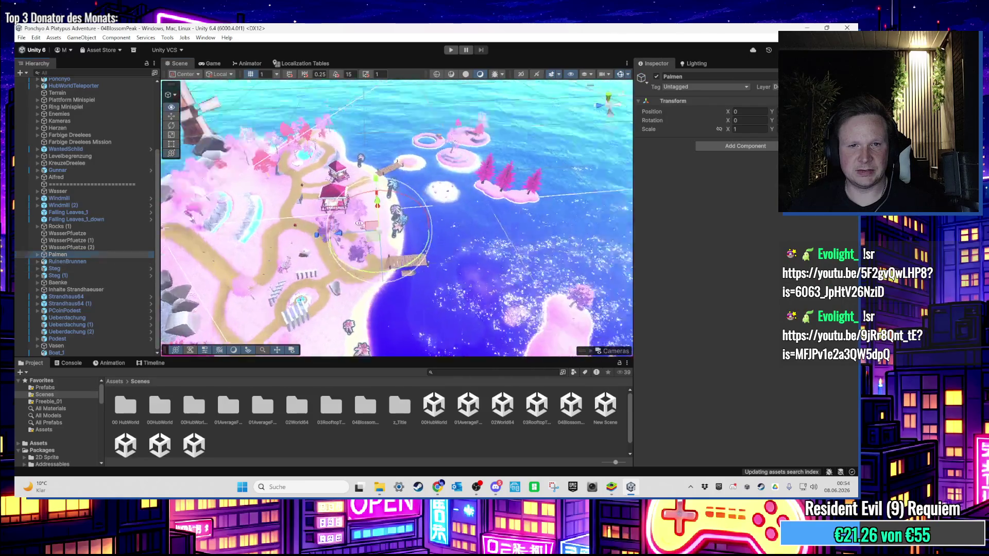
pyautogui.scroll(5, 506, 212)
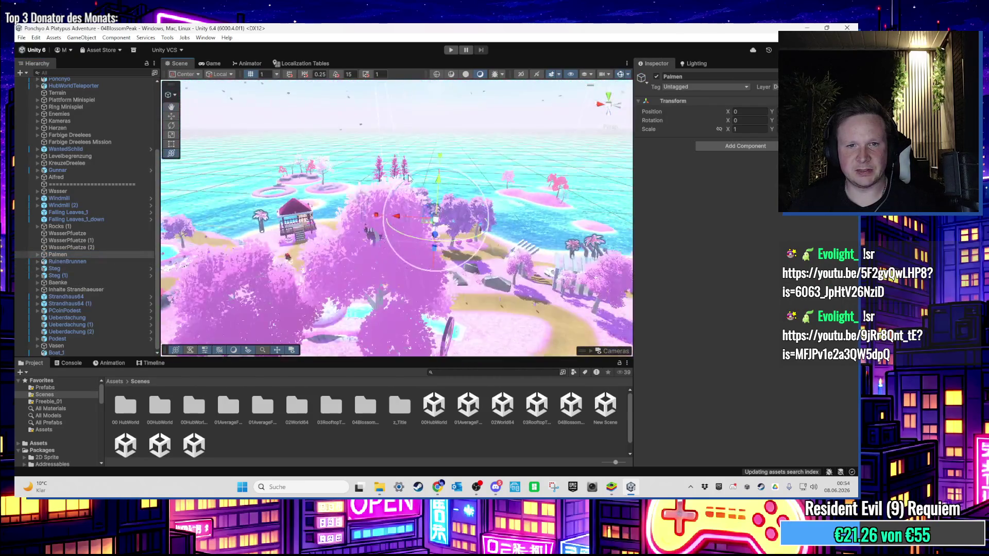
pyautogui.click(415, 203)
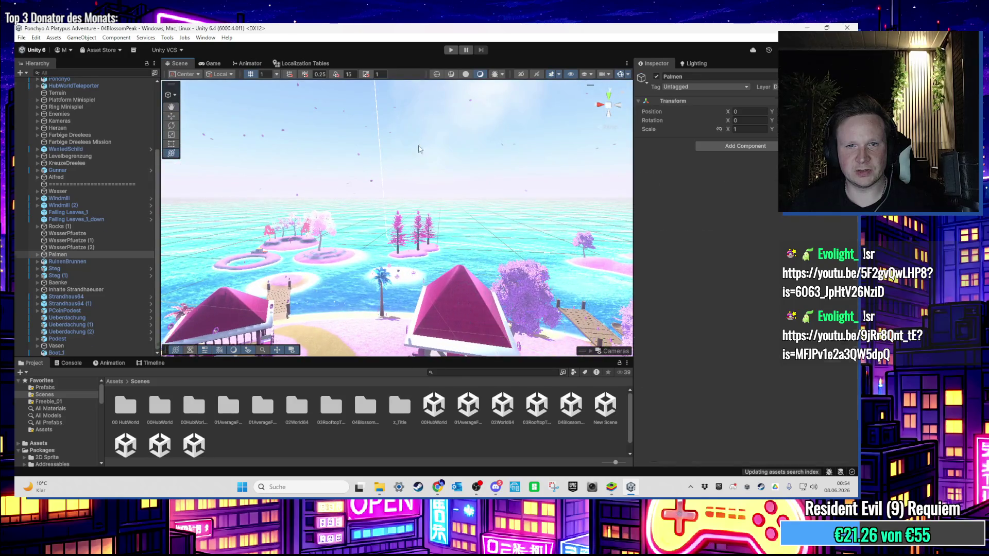